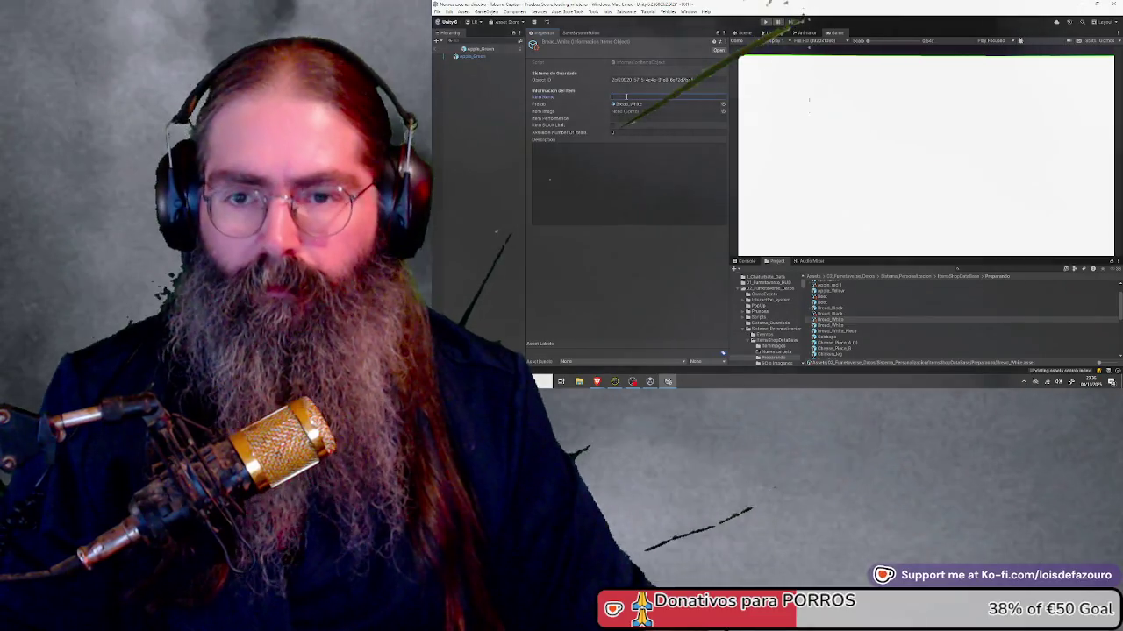
Step: Enter White Bread as the item name and create a new item information asset named Bread_White_Piece
{"action": "type", "text": "White Bre"}
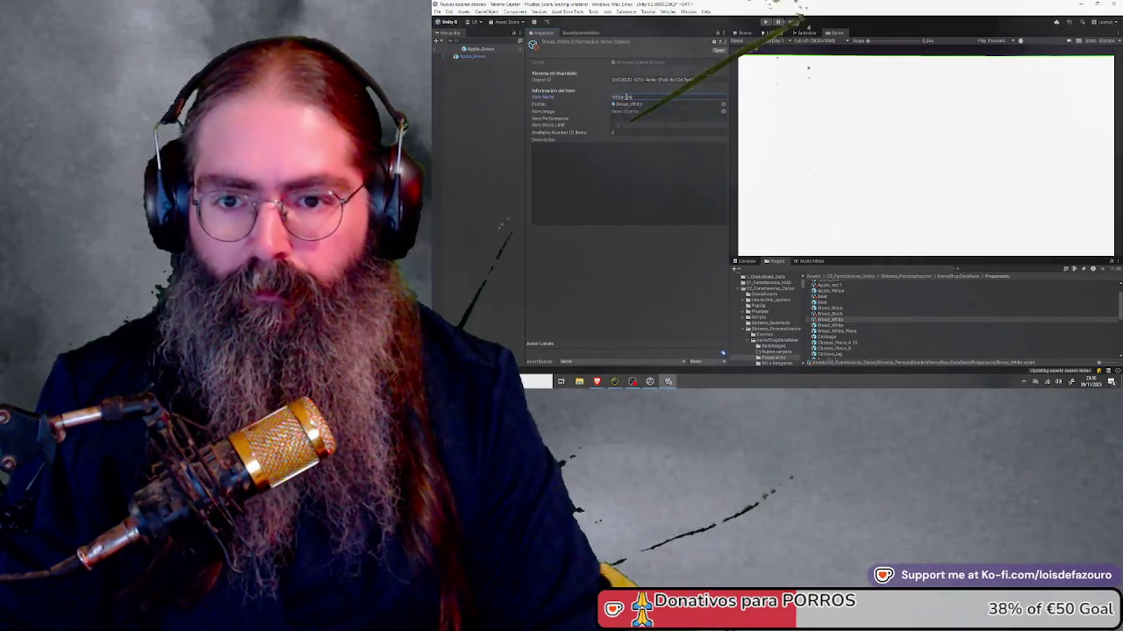
{"action": "type", "text": "ad"}
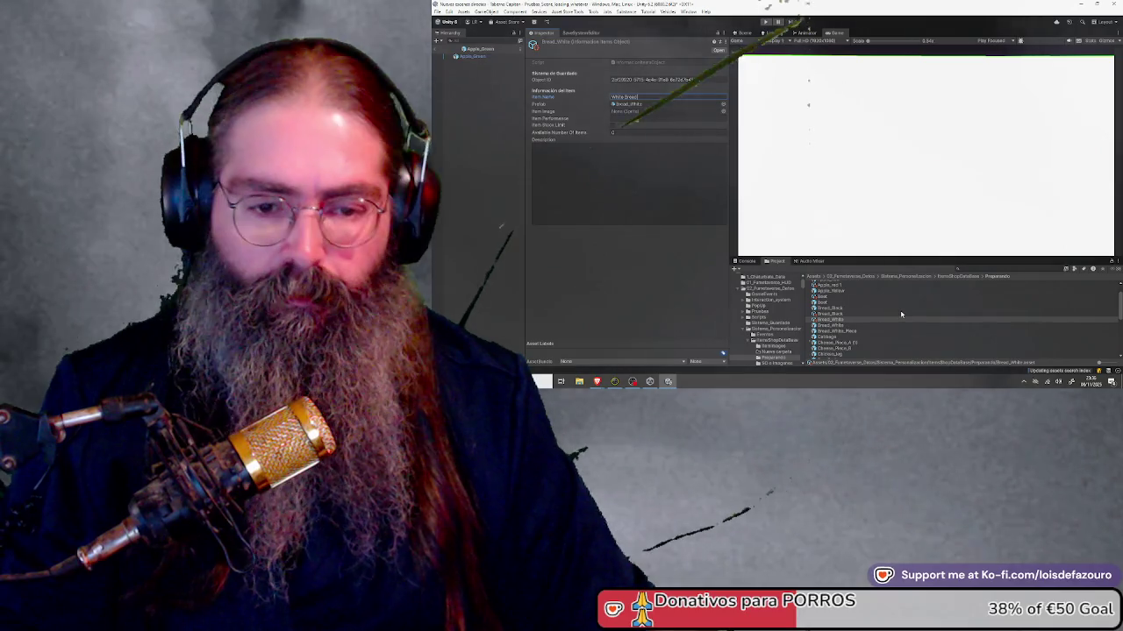
{"action": "right_click", "coordinate": [901, 314]}
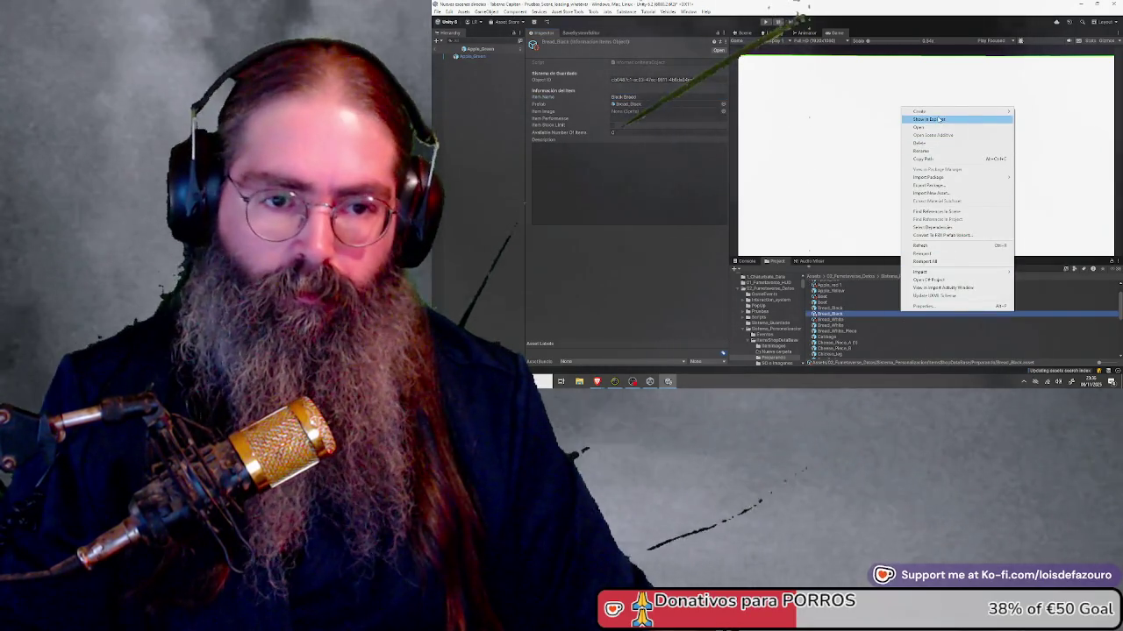
{"action": "mouse_move", "coordinate": [929, 112]}
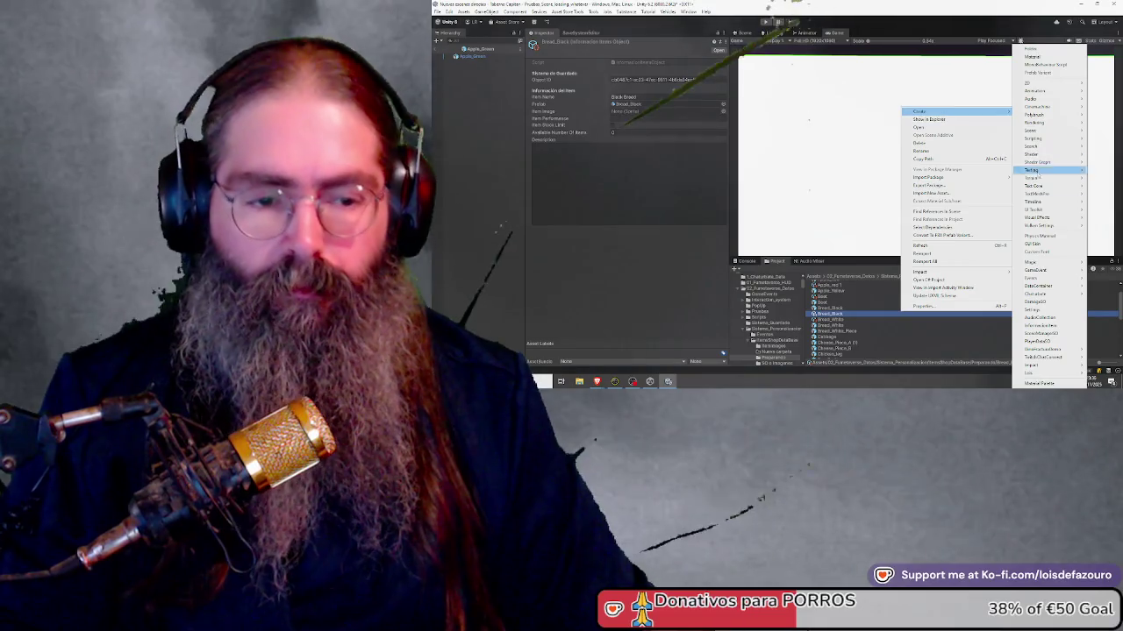
{"action": "left_click", "coordinate": [1056, 326]}
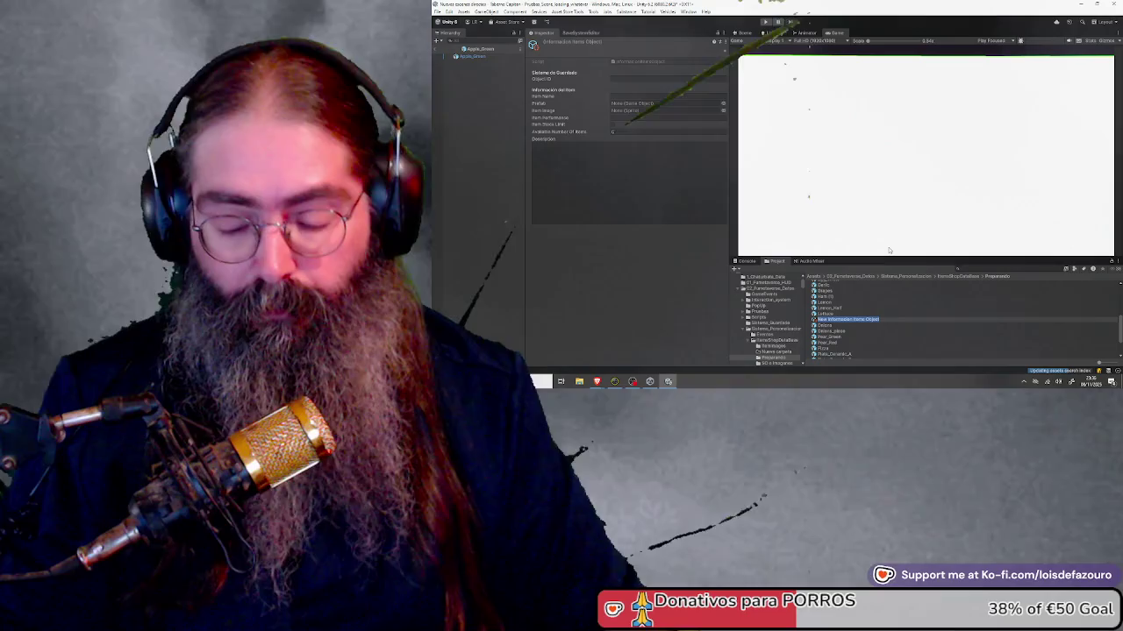
{"action": "type", "text": "Meat"}
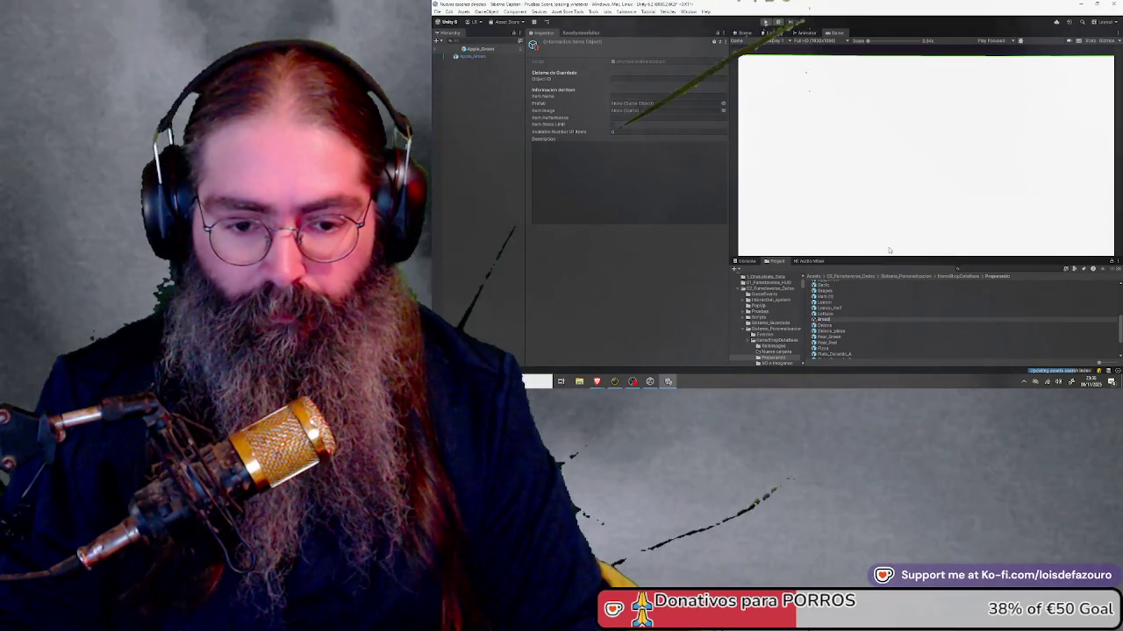
{"action": "type", "text": "ushroom_White_Piece"}
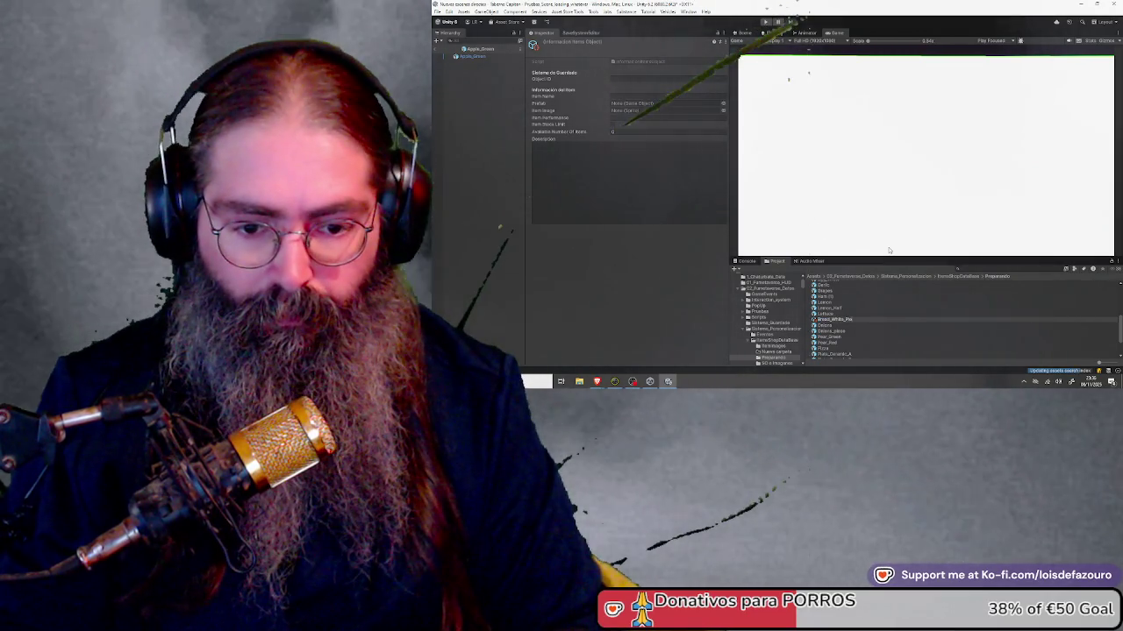
{"action": "key", "text": "Return"}
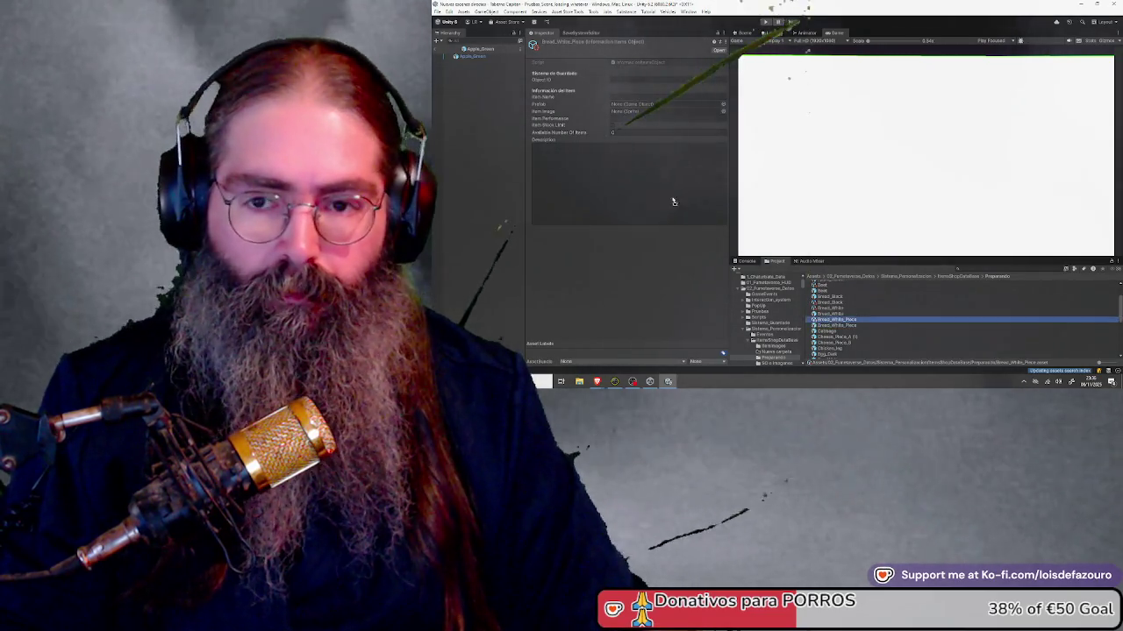
Step: Give the Bread_White_Piece item the name 'Piece of white bread' and bring up the Bread_White asset's options
{"action": "left_click", "coordinate": [625, 109]}
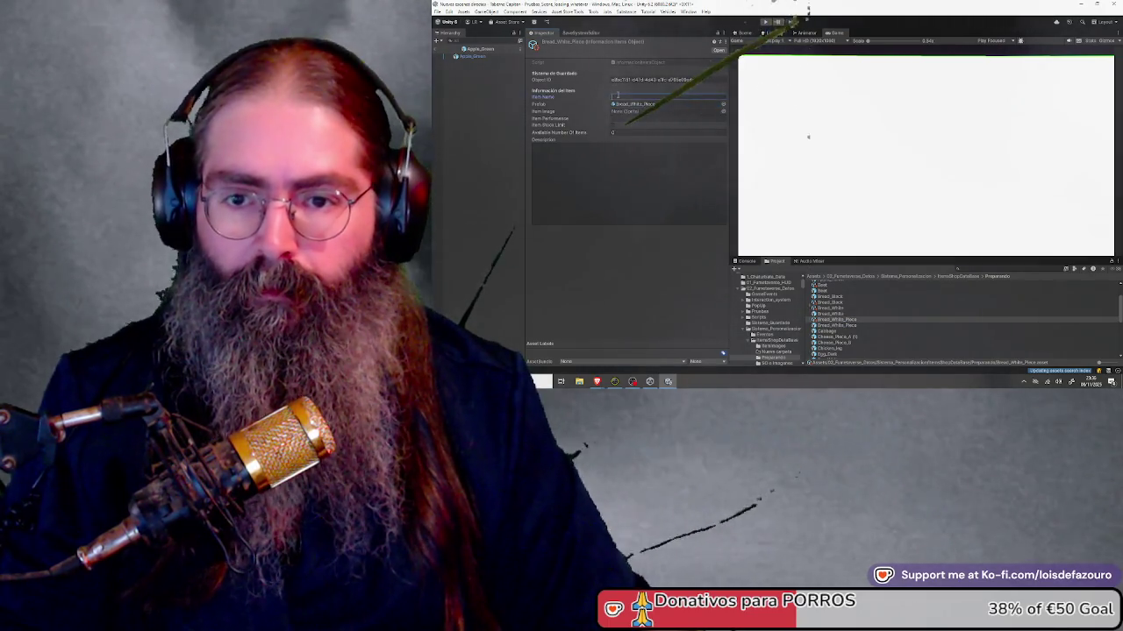
{"action": "type", "text": "Pan"}
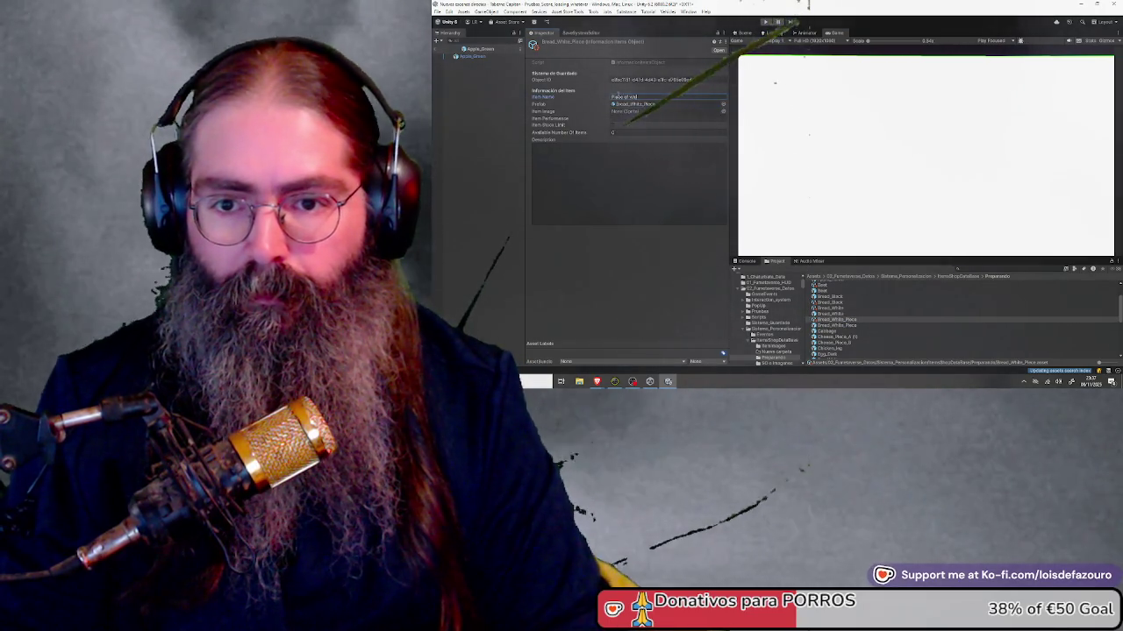
{"action": "type", "text": "te bread"}
{"action": "left_click", "coordinate": [640, 180]}
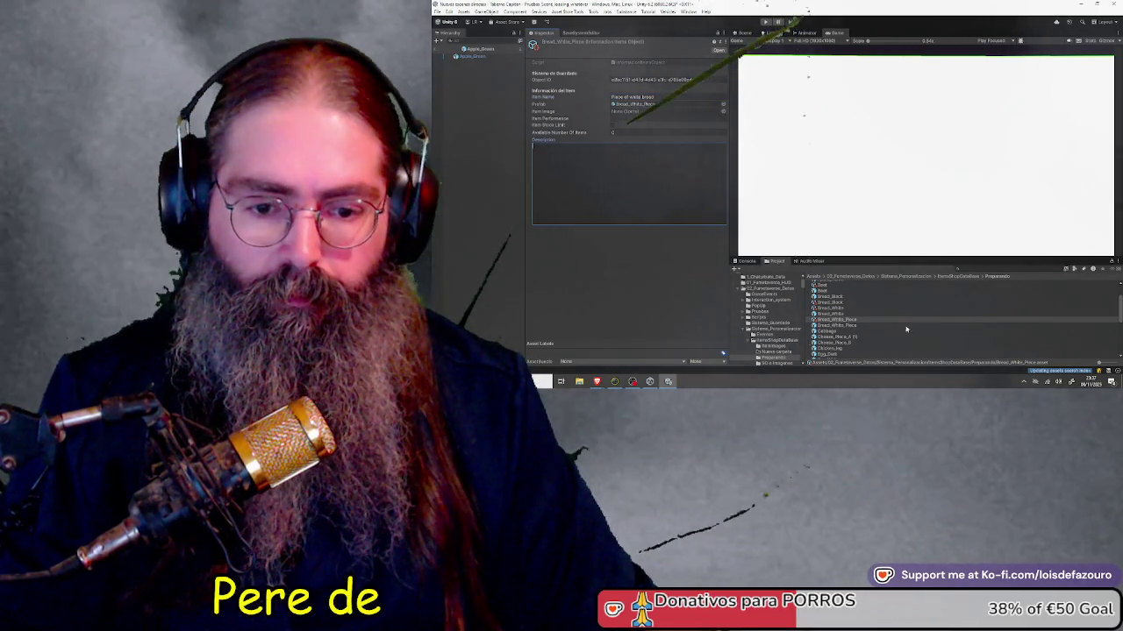
{"action": "right_click", "coordinate": [942, 307]}
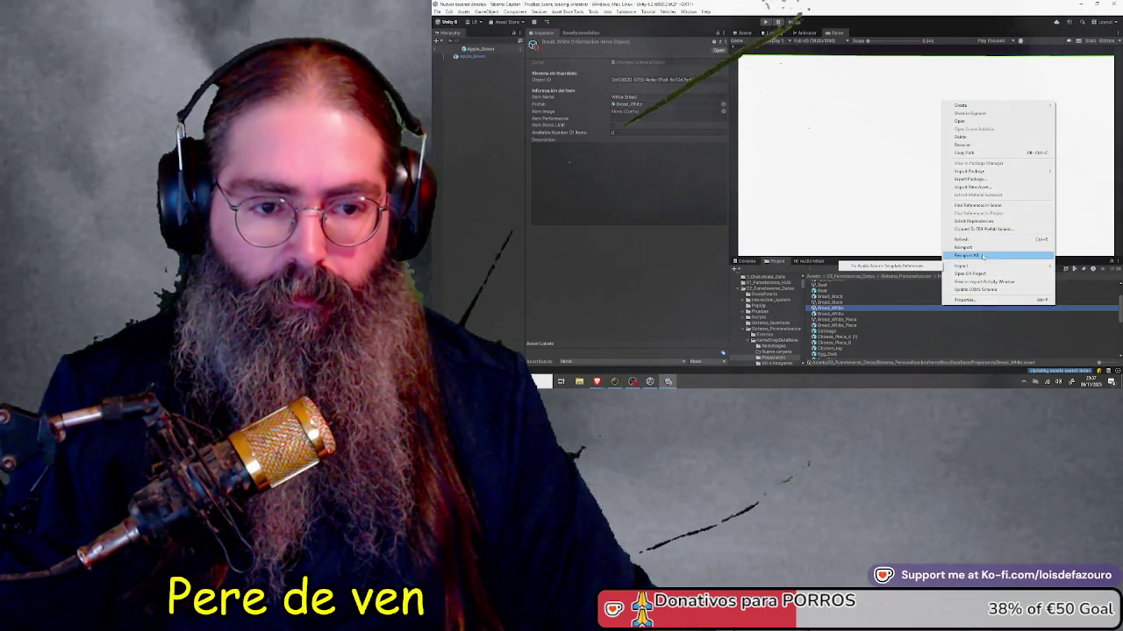
Step: Dismiss the Project context menu so only the White Bread item's details remain
{"action": "left_click", "coordinate": [984, 113]}
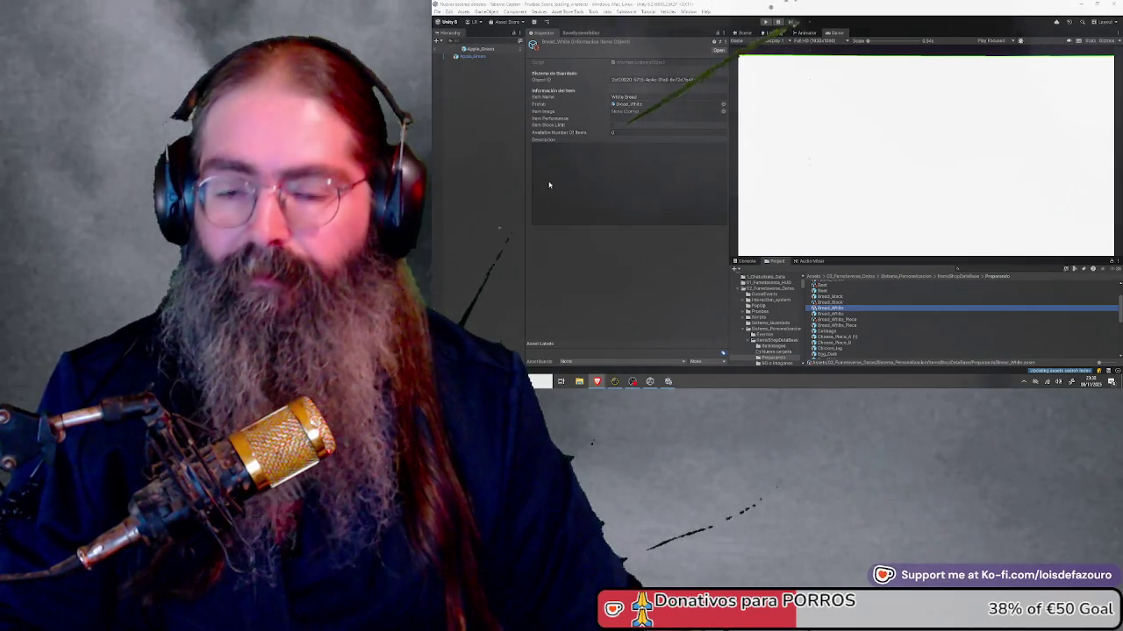
Step: Create a new item information asset named Cabbage beside the Cabbage prefab
{"action": "left_click", "coordinate": [666, 270]}
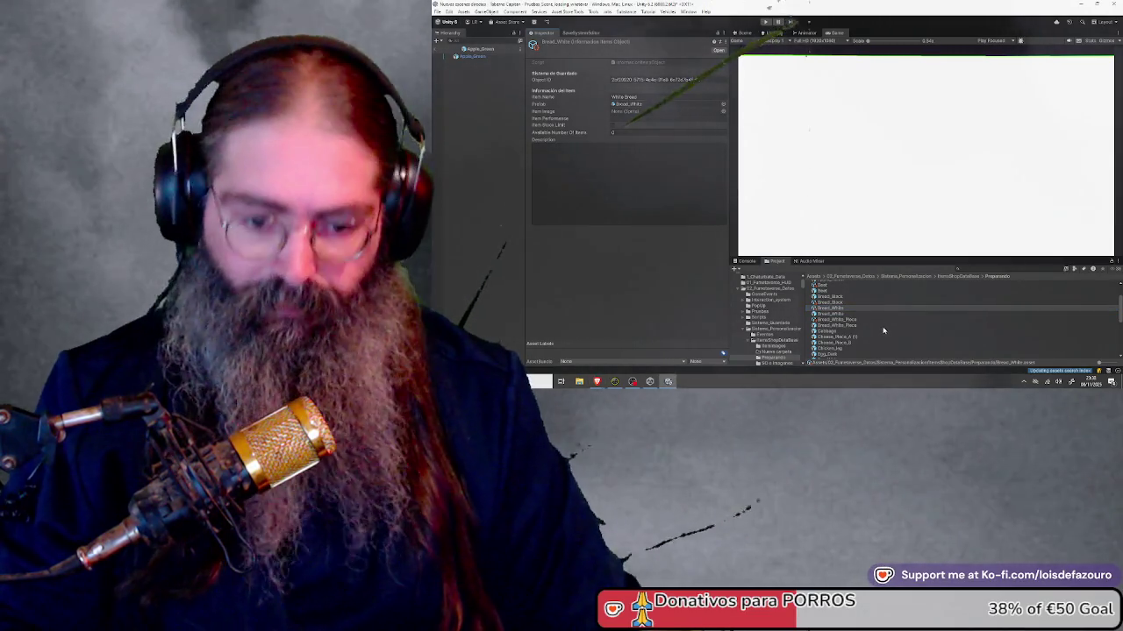
{"action": "left_click", "coordinate": [926, 331]}
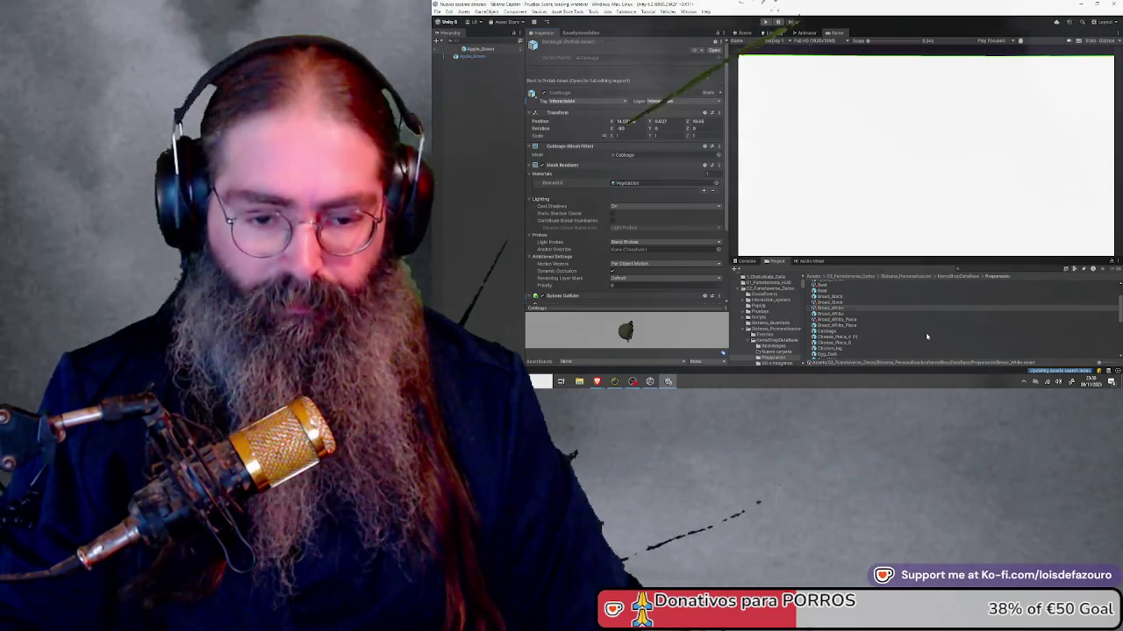
{"action": "right_click", "coordinate": [926, 333]}
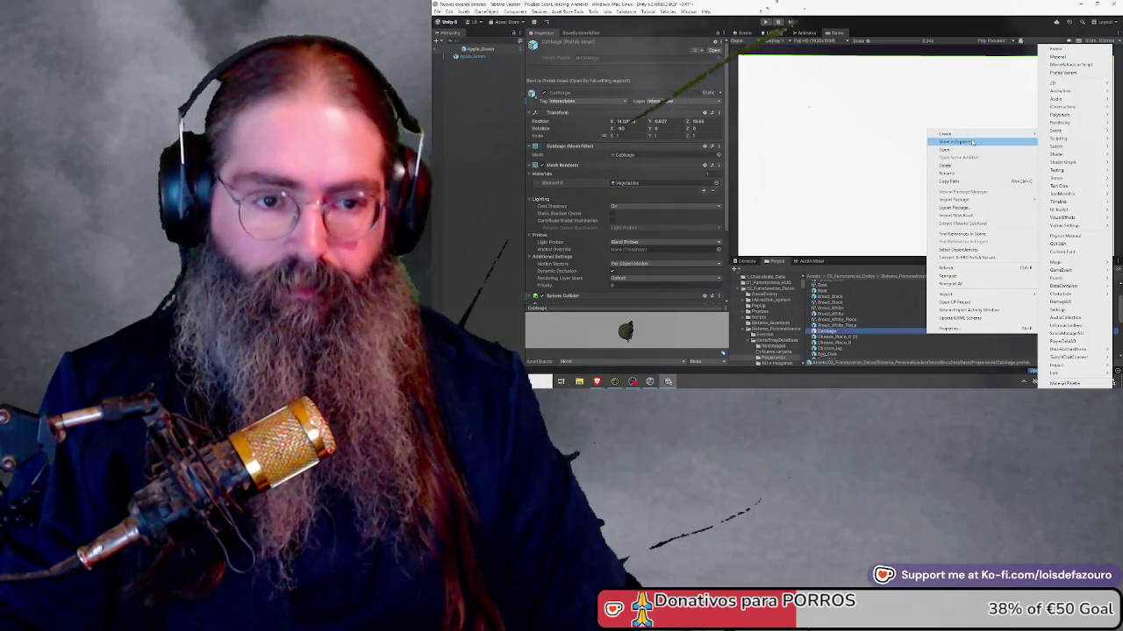
{"action": "mouse_move", "coordinate": [973, 133]}
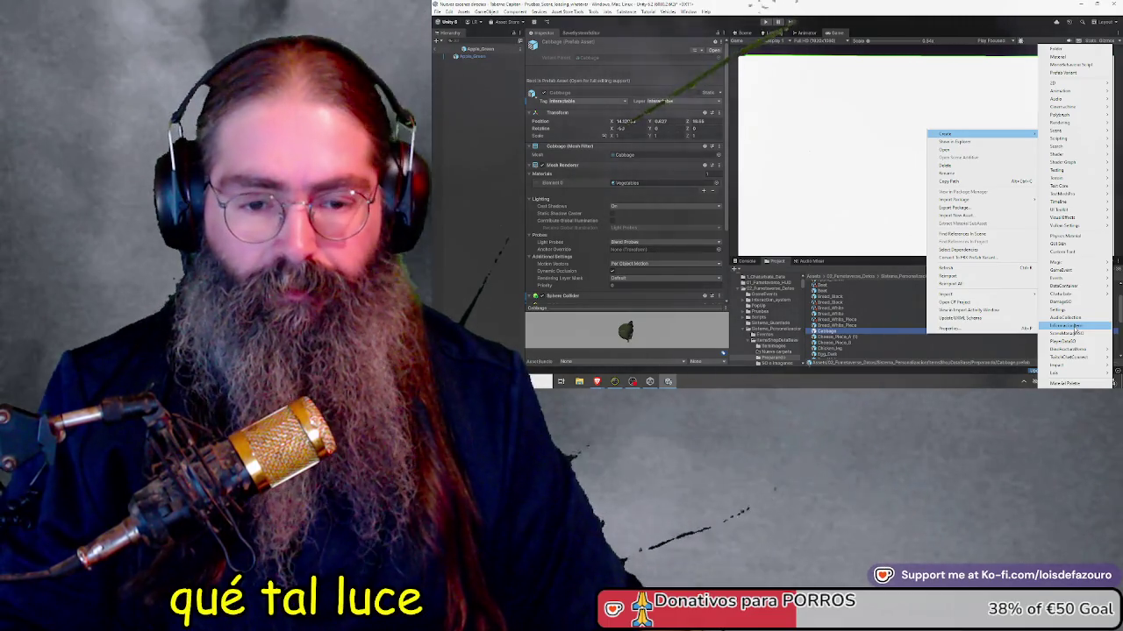
{"action": "left_click", "coordinate": [1074, 328]}
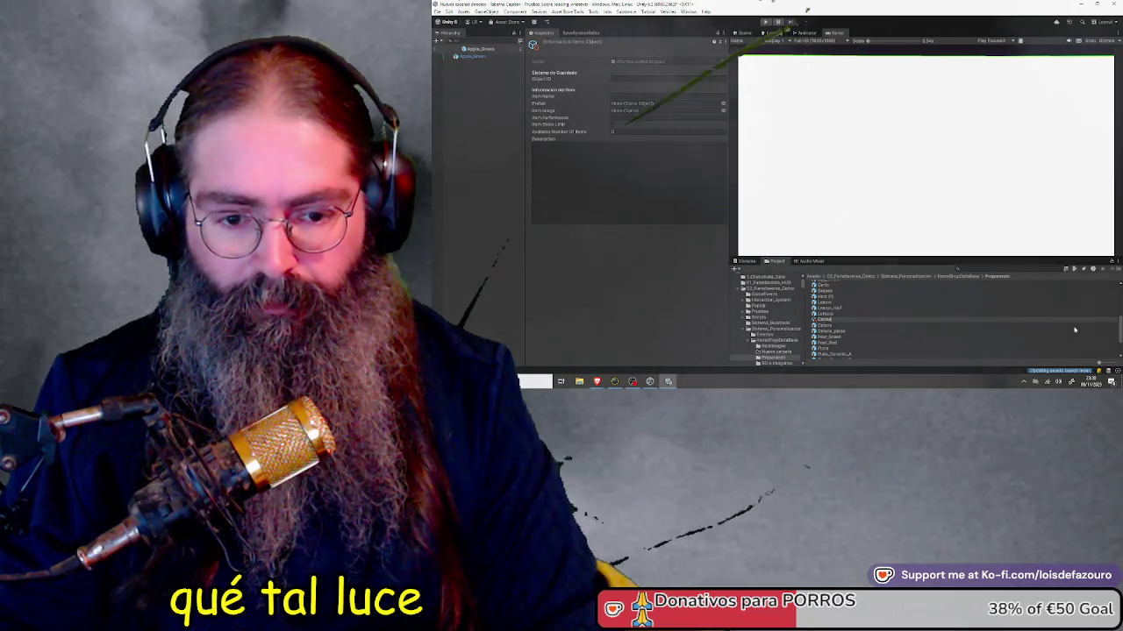
{"action": "key", "text": "Return"}
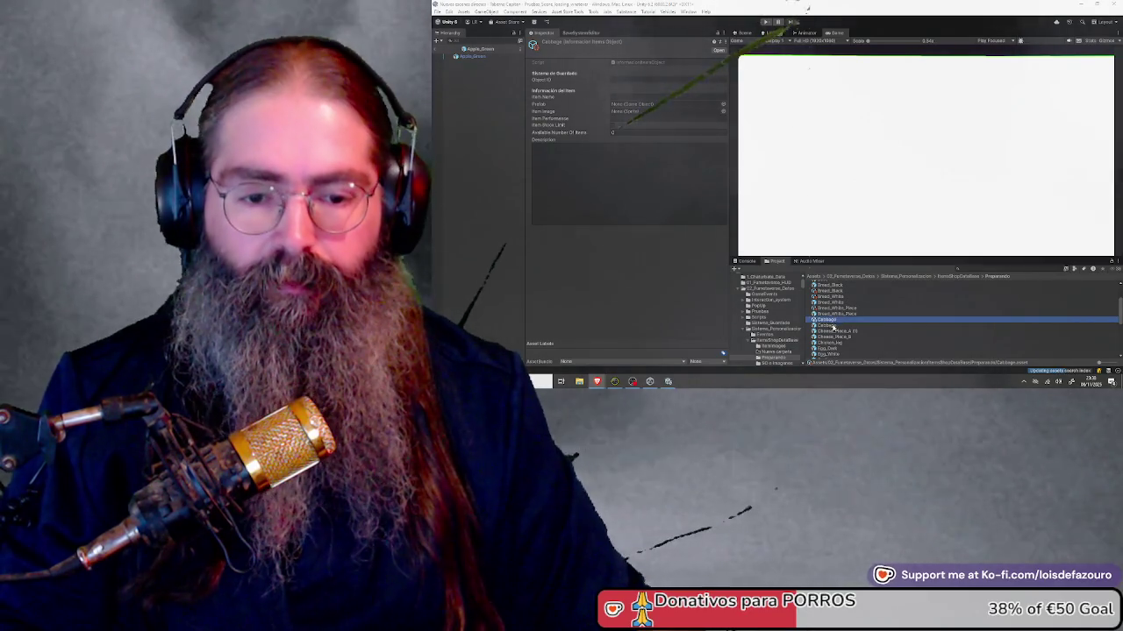
Step: Assign the Cabbage prefab to the asset and enter Cabbage as its item name
{"action": "mouse_move", "coordinate": [834, 327]}
{"action": "left_mouse_down"}
{"action": "mouse_move", "coordinate": [631, 95]}
{"action": "mouse_move", "coordinate": [640, 106]}
{"action": "left_mouse_up"}
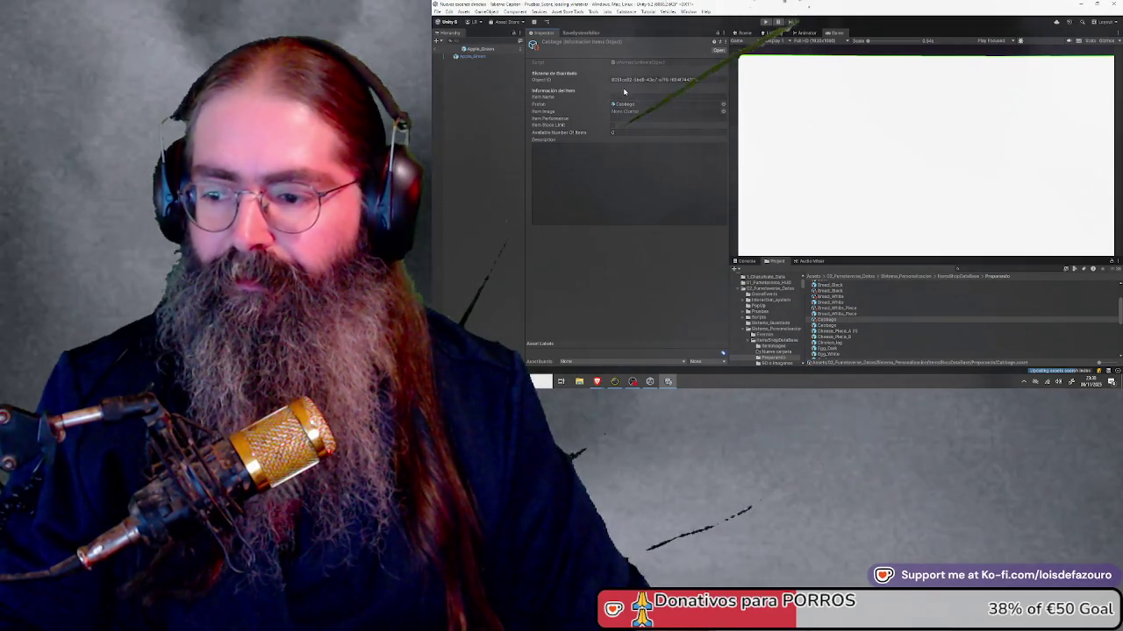
{"action": "left_click", "coordinate": [631, 96]}
{"action": "type", "text": "Cab"}
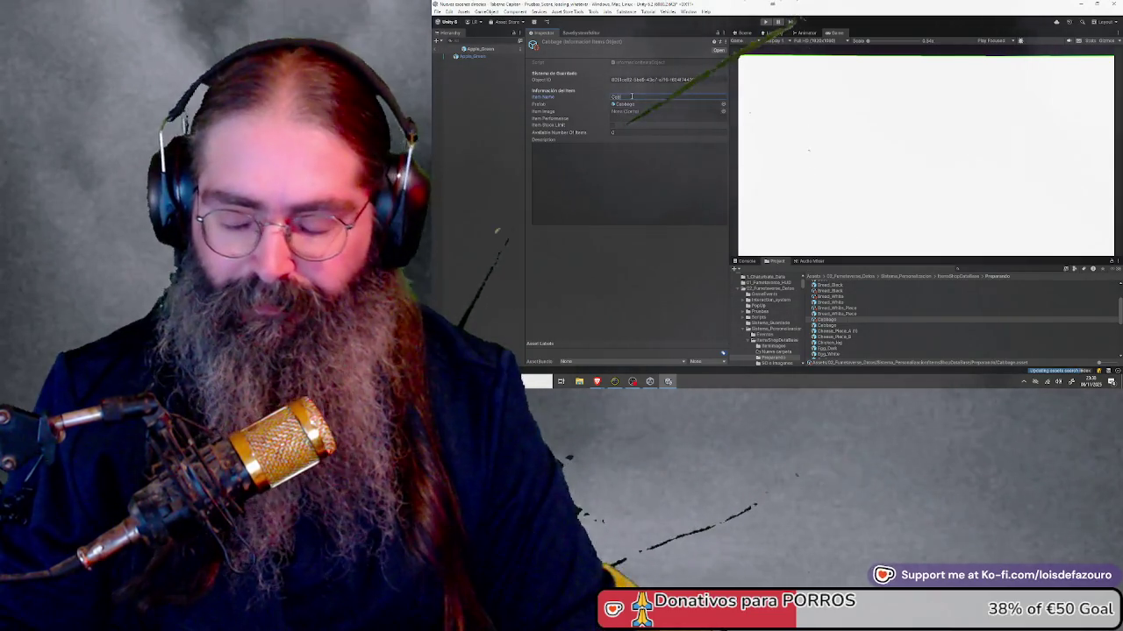
{"action": "type", "text": "bage"}
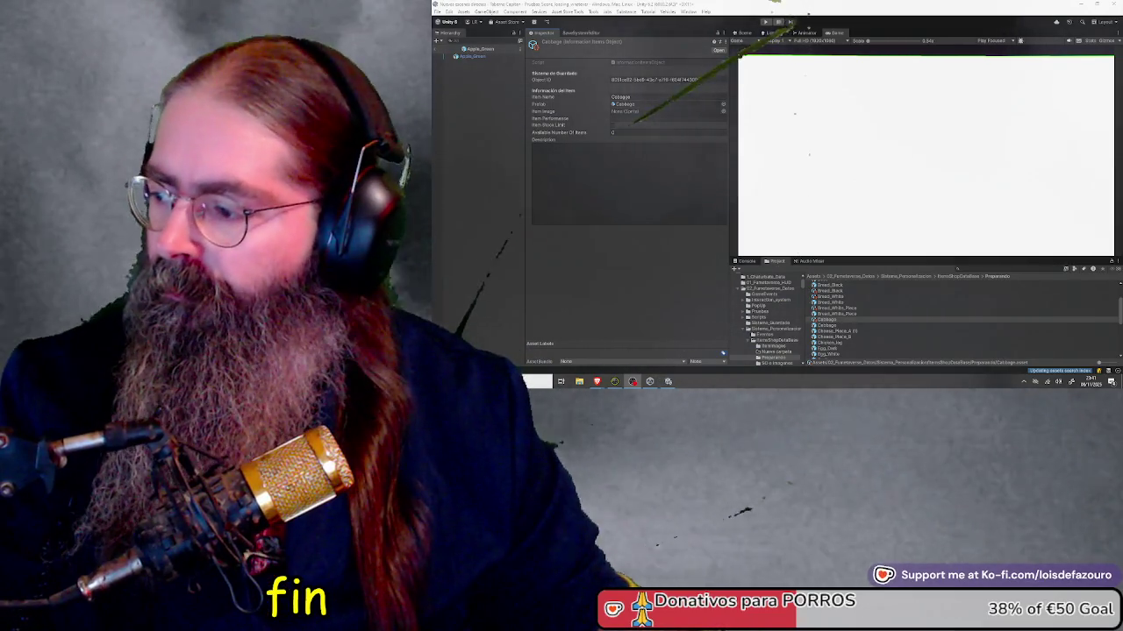
{"action": "left_click", "coordinate": [614, 380]}
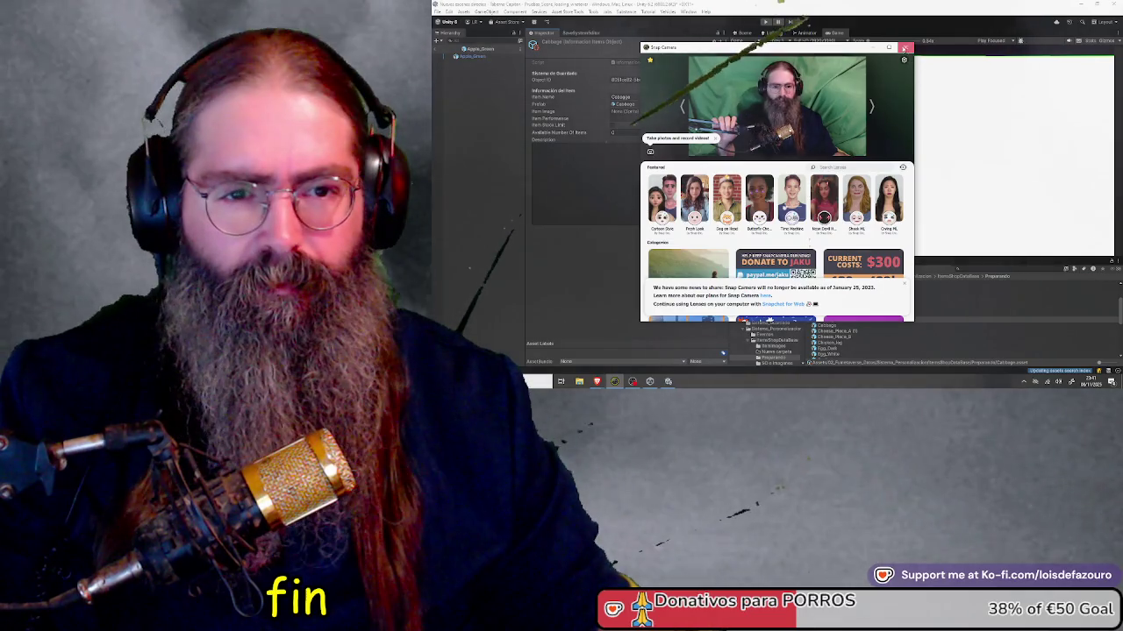
{"action": "left_click", "coordinate": [906, 47]}
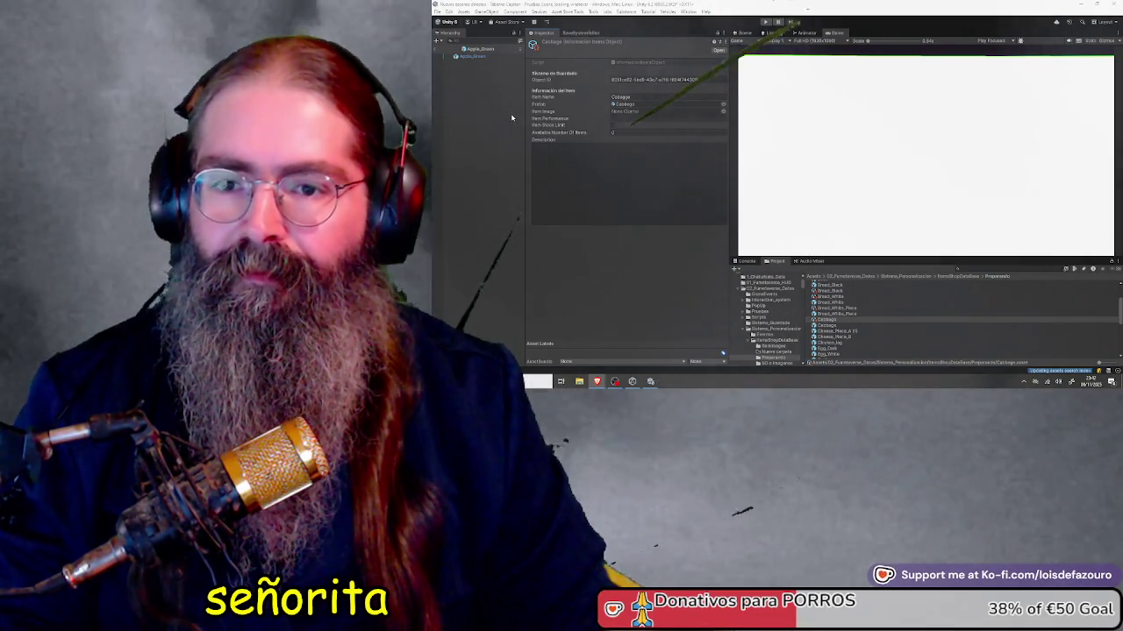
Step: Exit prefab mode and select the Cabbage item asset to view its data
{"action": "left_click", "coordinate": [437, 50]}
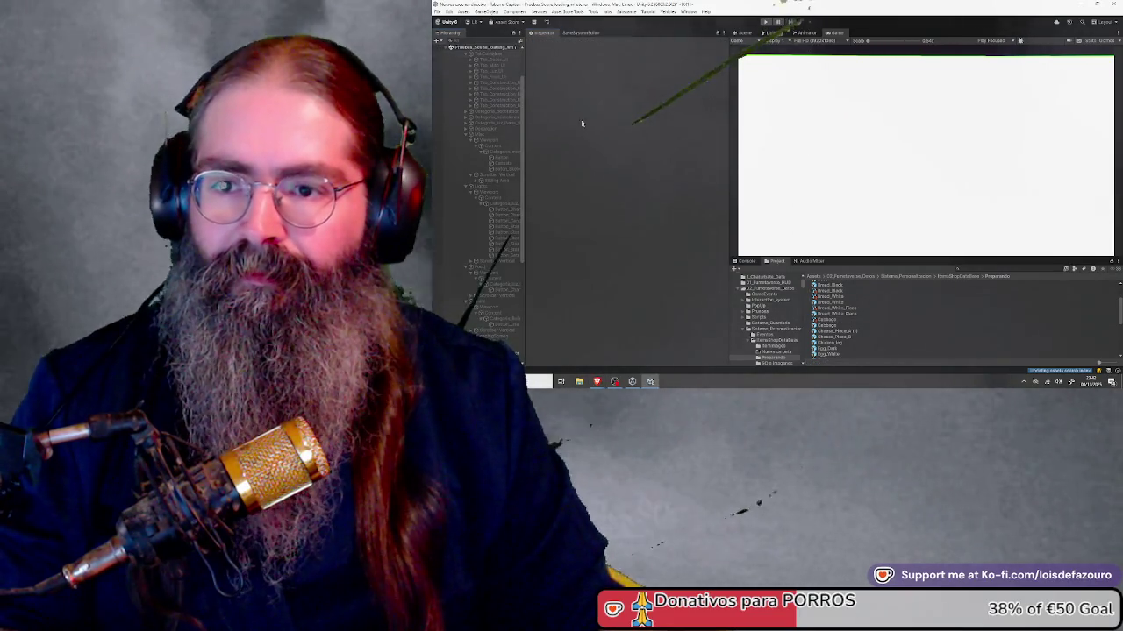
{"action": "left_click", "coordinate": [835, 321]}
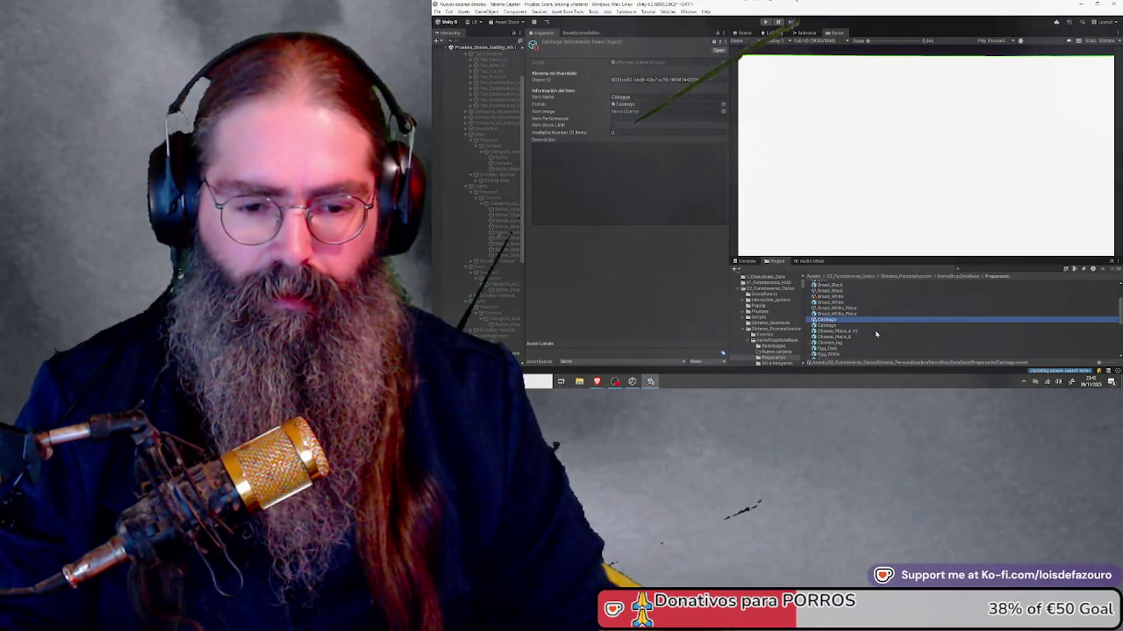
Step: Create the Cheese_piece_a information item asset from Cheese_Piece_A (1) and begin its cheese item name
{"action": "right_click", "coordinate": [960, 331]}
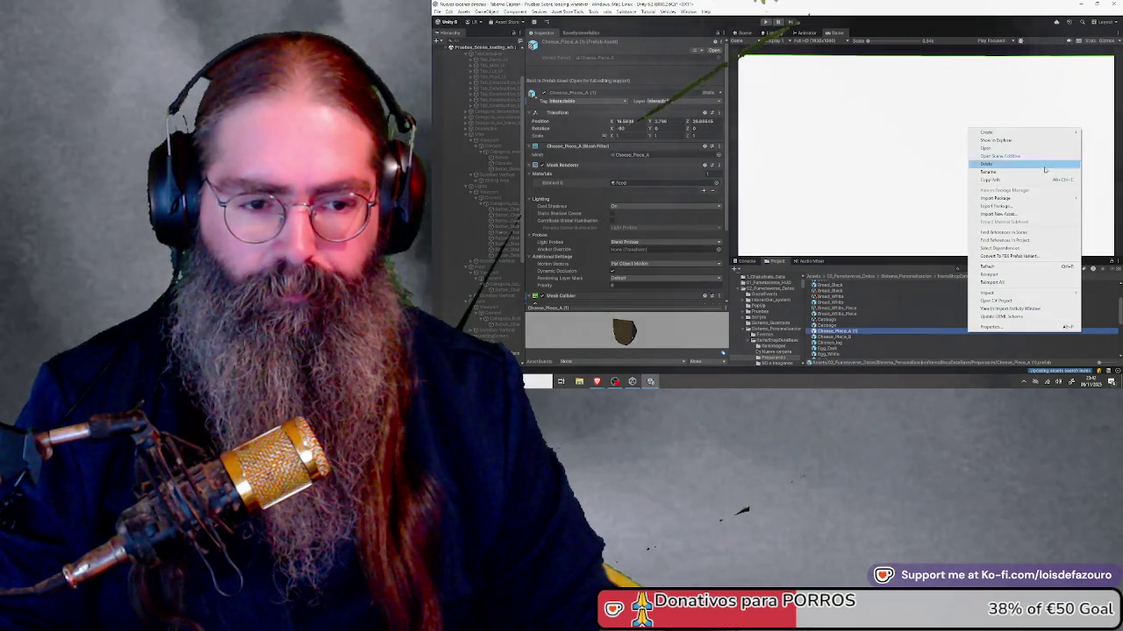
{"action": "mouse_move", "coordinate": [1022, 131]}
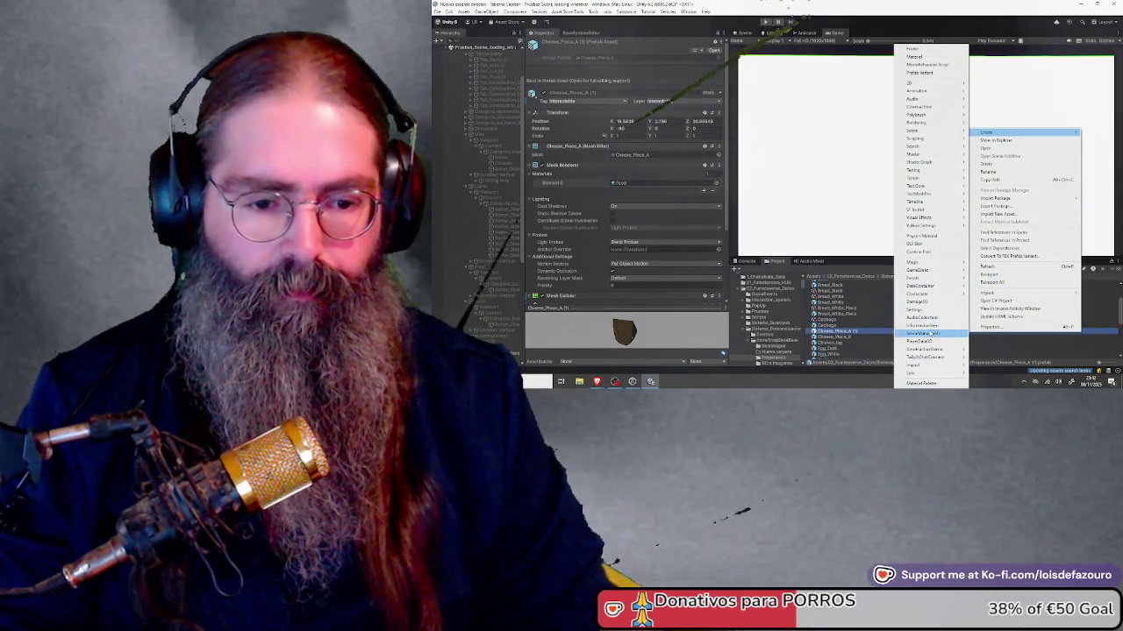
{"action": "left_click", "coordinate": [924, 333]}
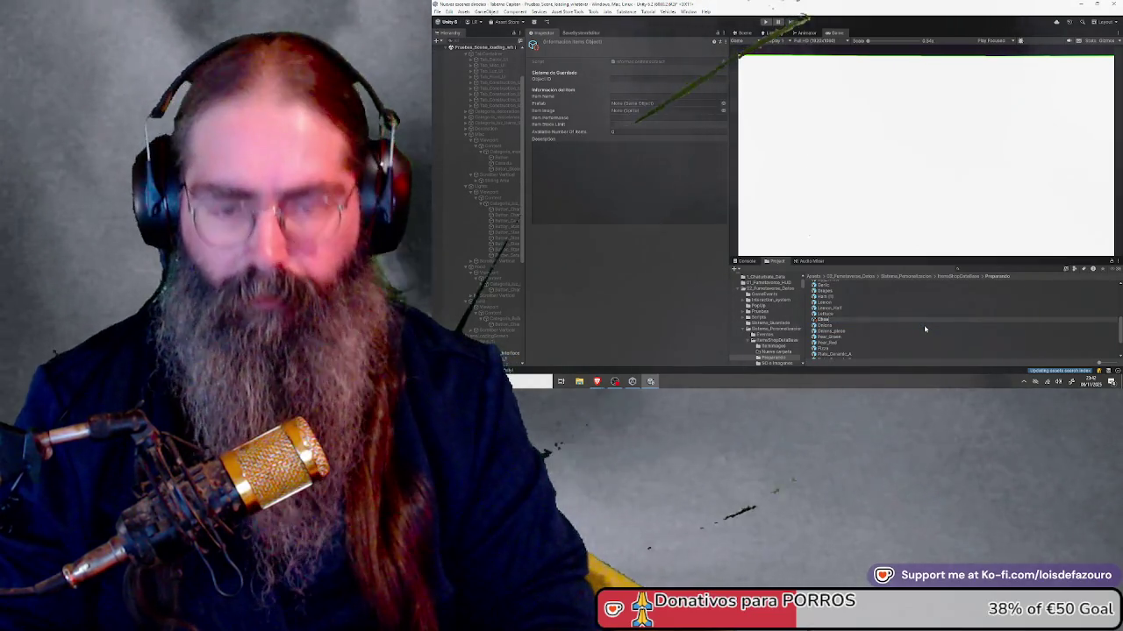
{"action": "type", "text": "s"}
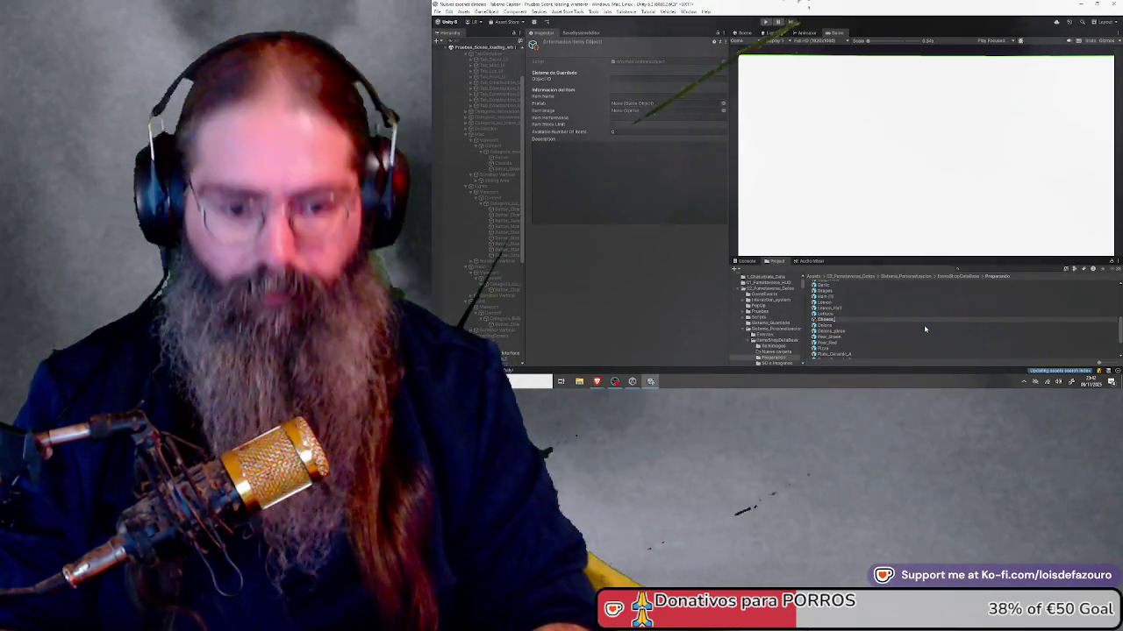
{"action": "type", "text": "e_placa_"}
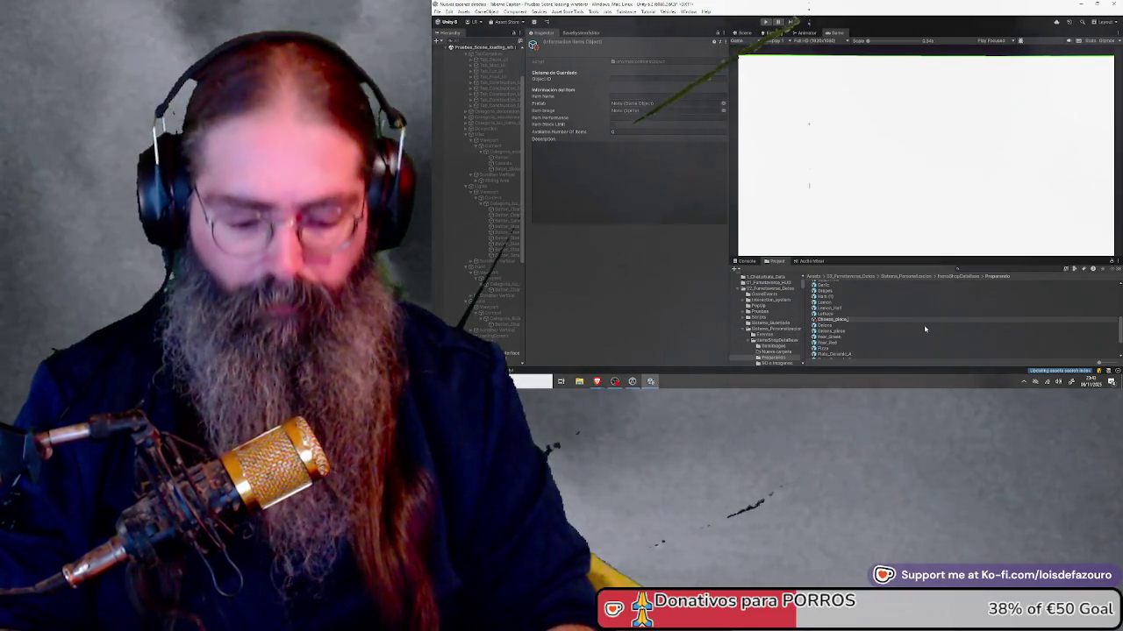
{"action": "type", "text": "a"}
{"action": "key", "text": "Return"}
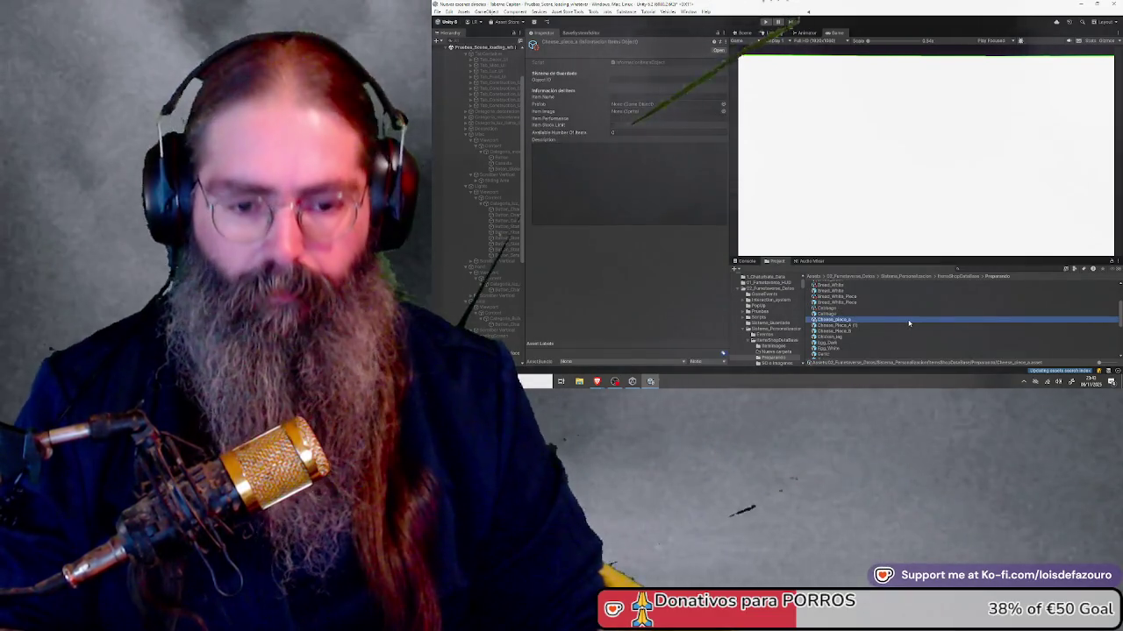
{"action": "left_click", "coordinate": [666, 170]}
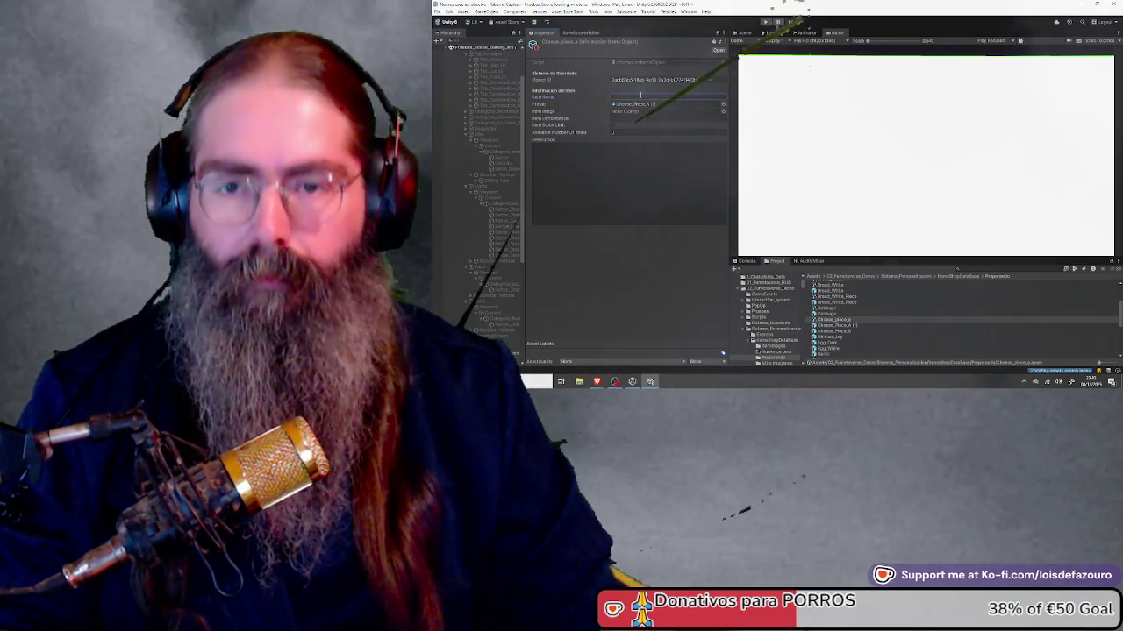
{"action": "type", "text": "Chee"}
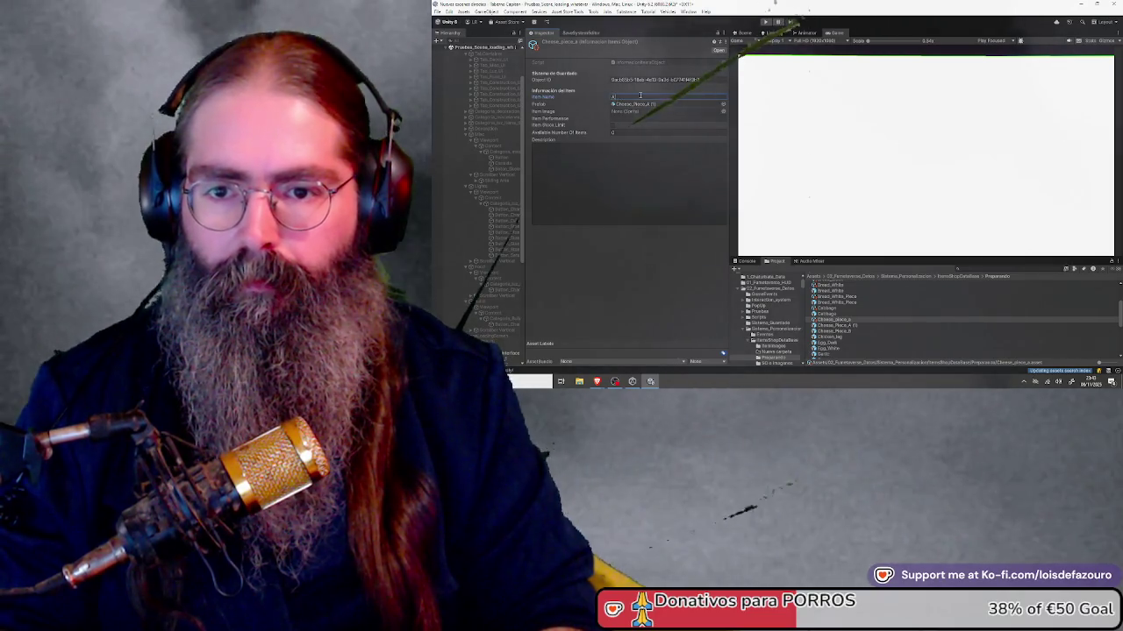
{"action": "type", "text": "ue"}
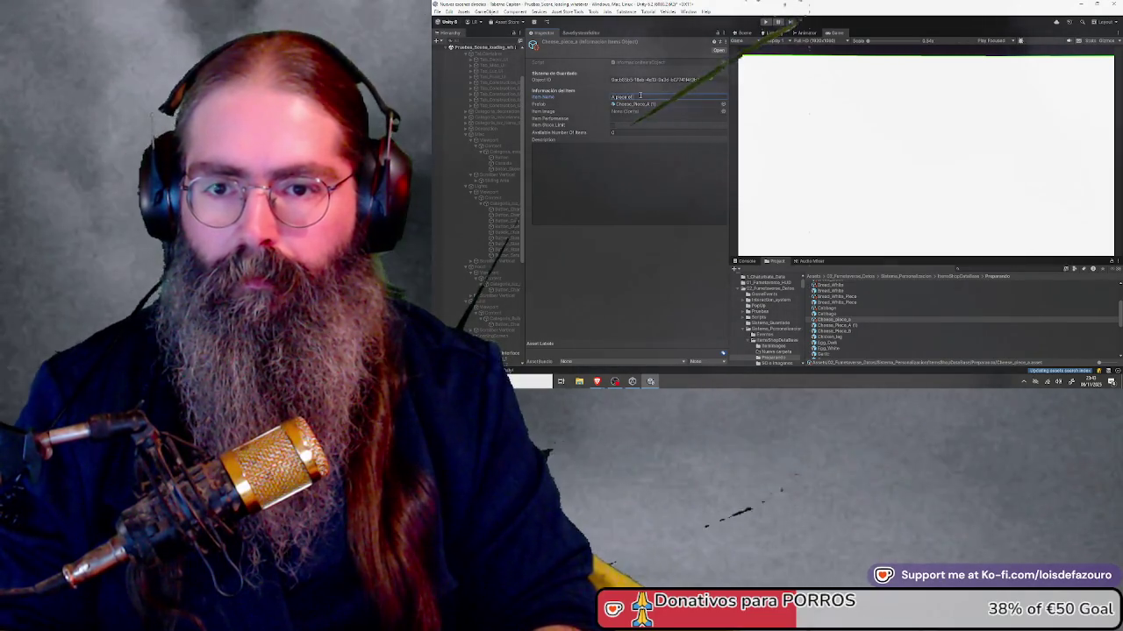
{"action": "type", "text": "ese"}
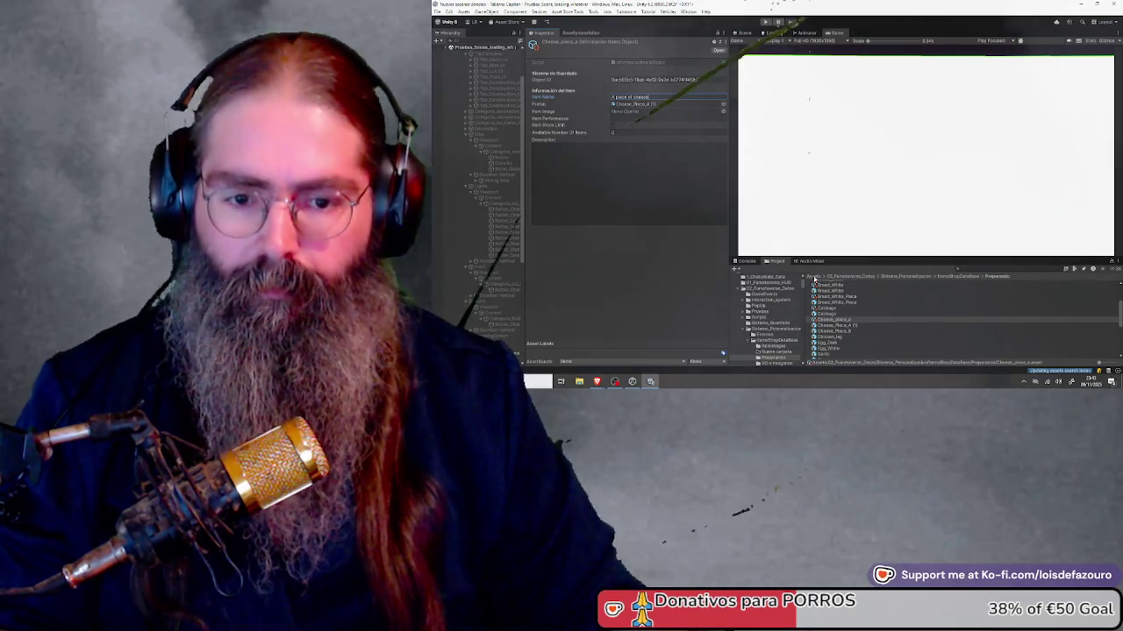
Step: Create Cheese_Piece_B, link the Cheese_Piece_B prefab, and name it 'Another piece of cheese'
{"action": "right_click", "coordinate": [908, 310]}
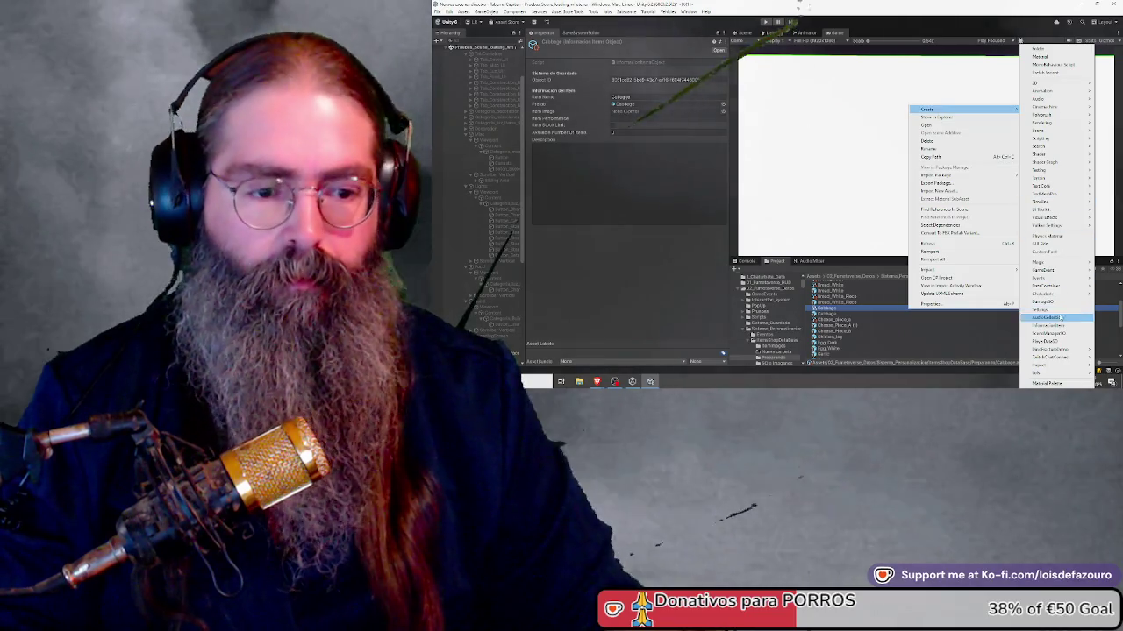
{"action": "left_click", "coordinate": [1053, 325]}
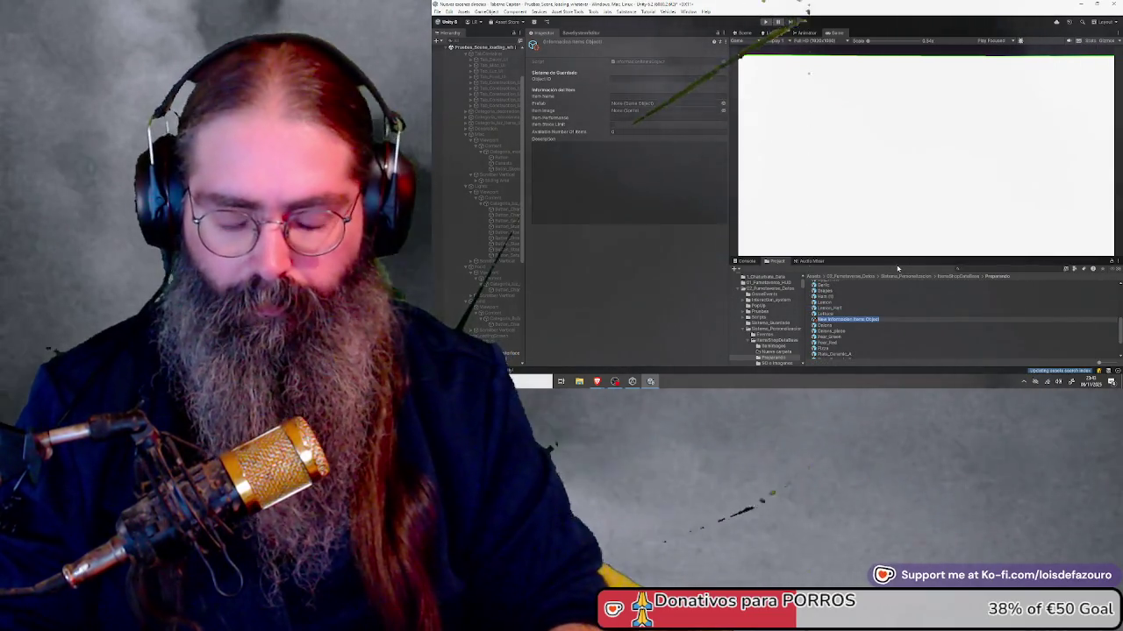
{"action": "type", "text": "I"}
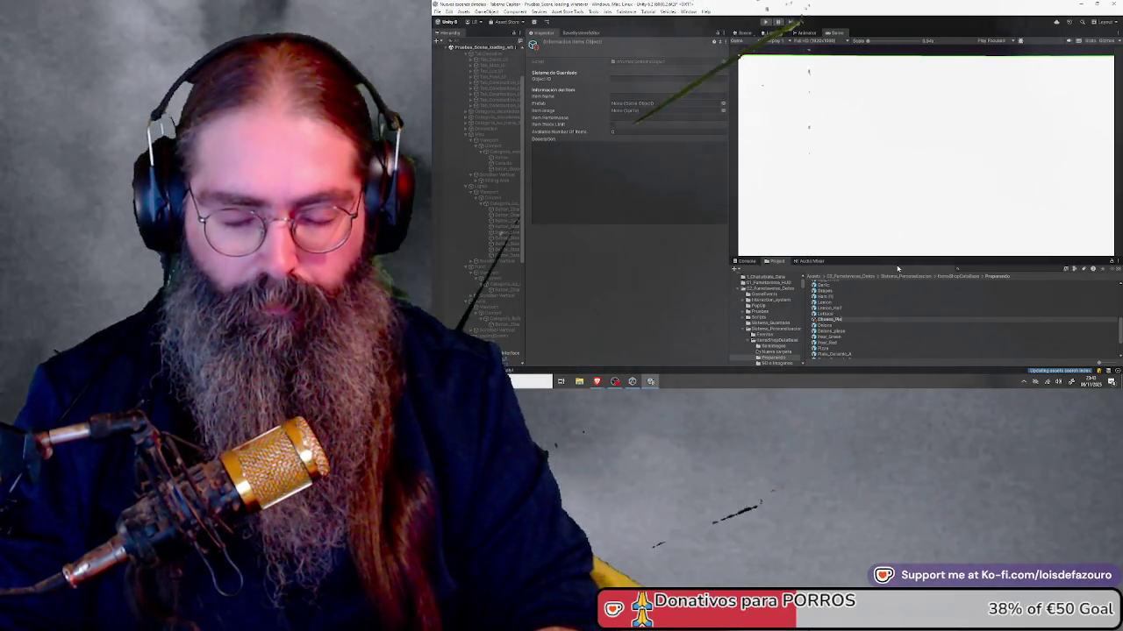
{"action": "type", "text": "a"}
{"action": "key", "text": "Return"}
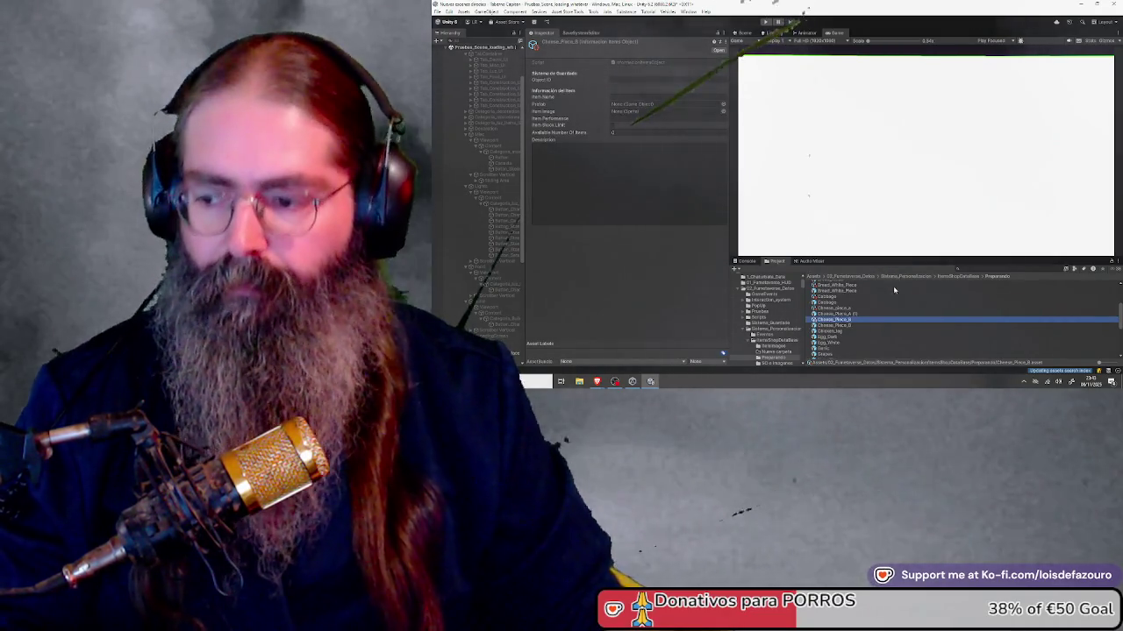
{"action": "left_click_drag", "start_coordinate": [847, 321], "coordinate": [647, 107]}
{"action": "left_click", "coordinate": [636, 96]}
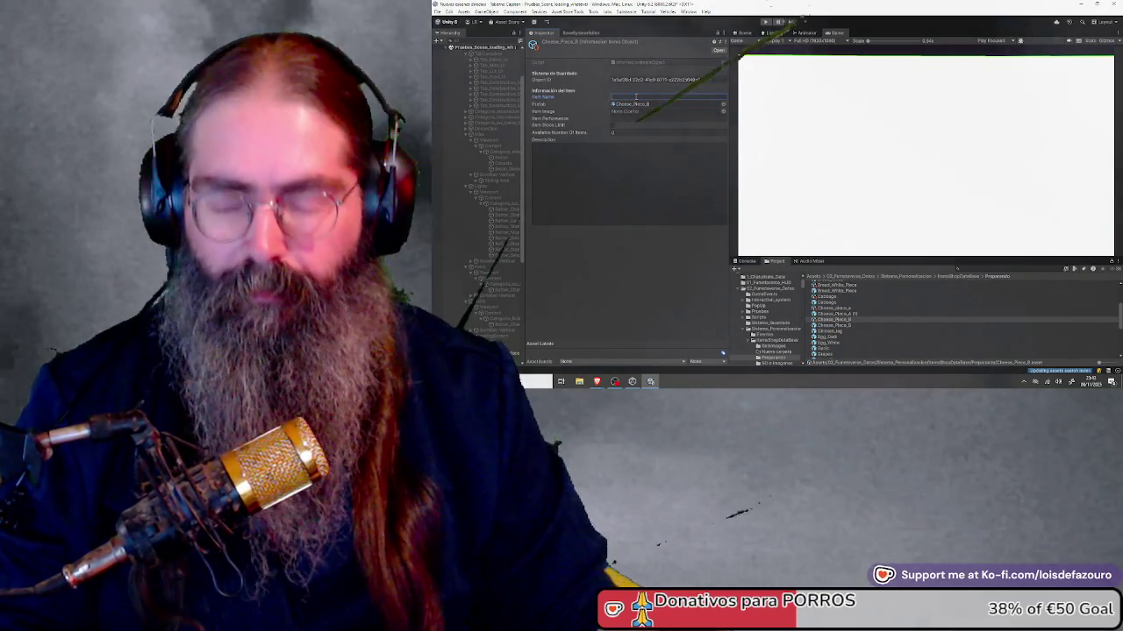
{"action": "type", "text": "Cheese_"}
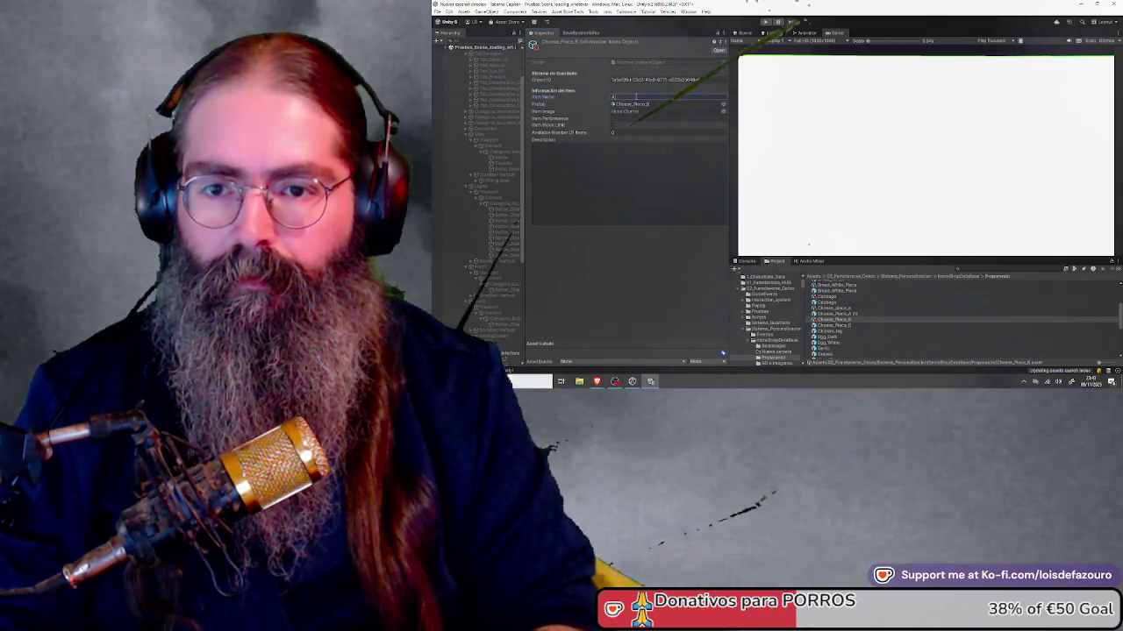
{"action": "type", "text": "C"}
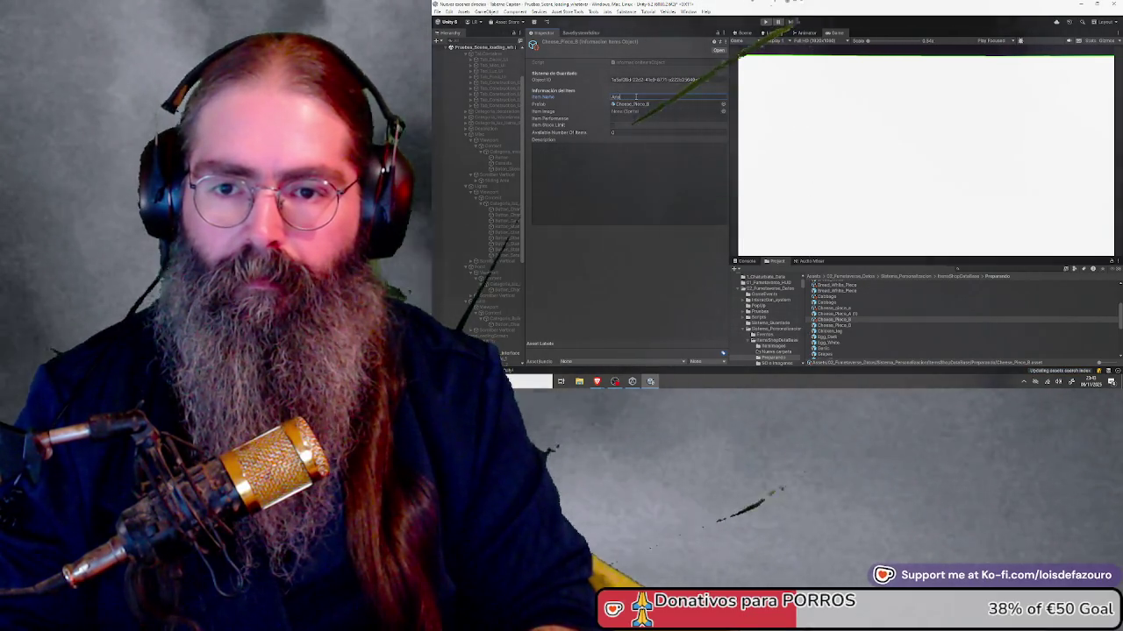
{"action": "type", "text": "other pie"}
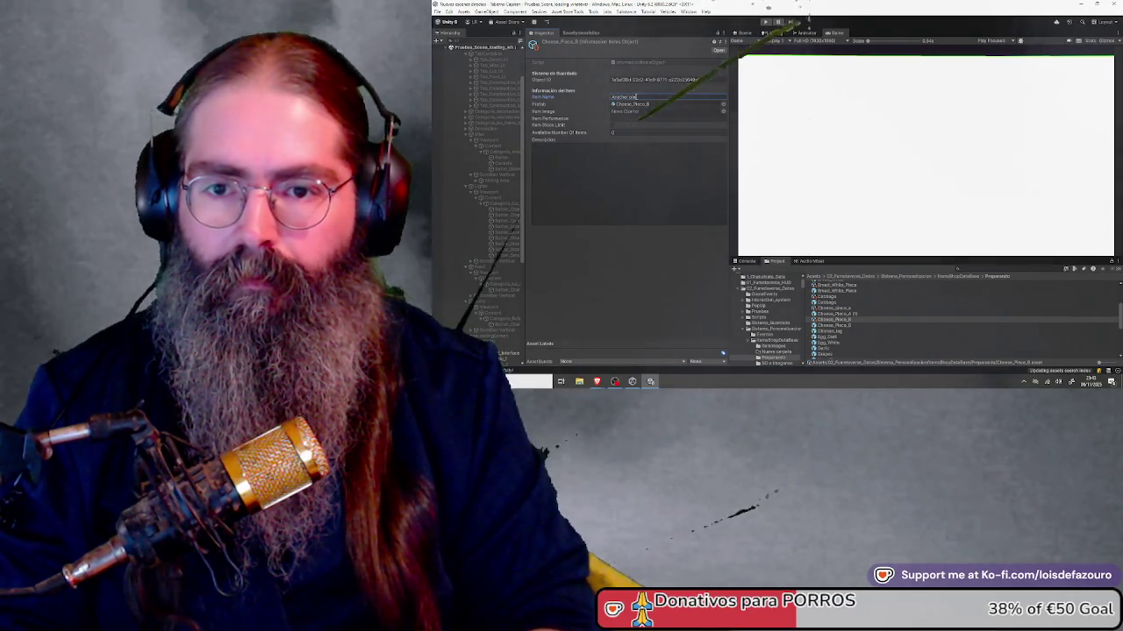
{"action": "type", "text": "ce of cheese"}
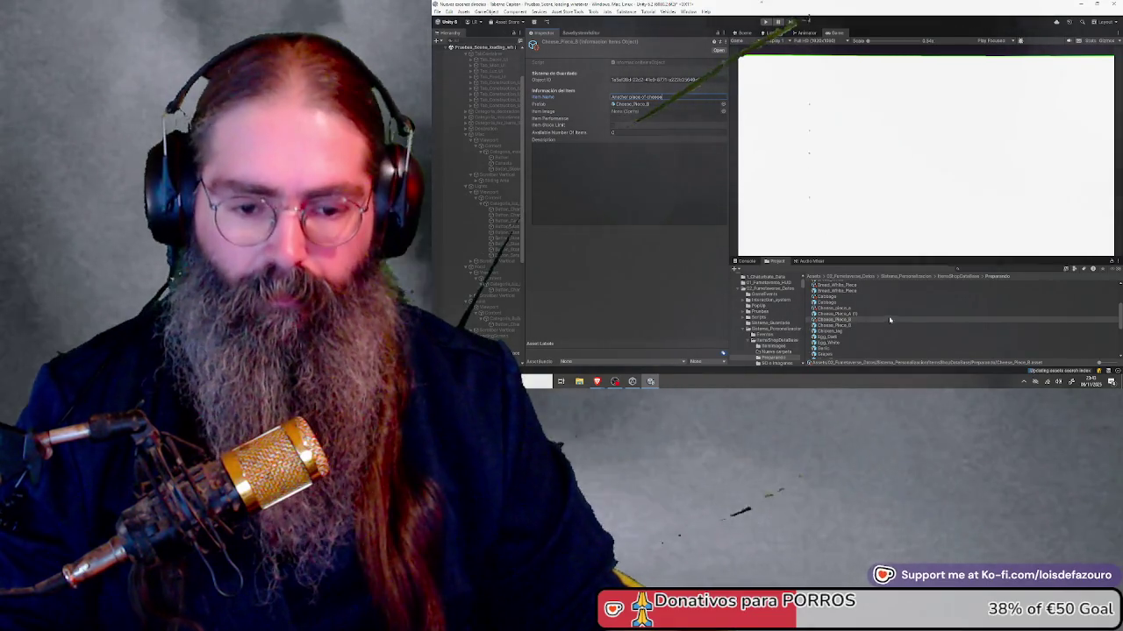
Step: Open and dismiss the Egg_Dark prefab's options, then scroll through the egg assets
{"action": "right_click", "coordinate": [912, 337]}
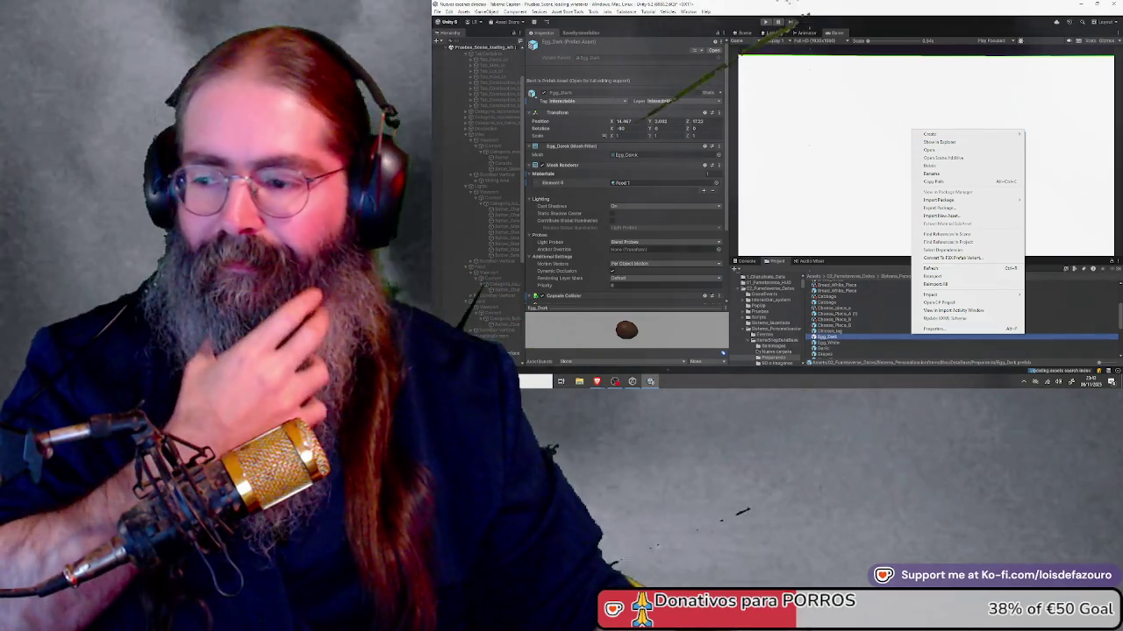
{"action": "left_click", "coordinate": [805, 91]}
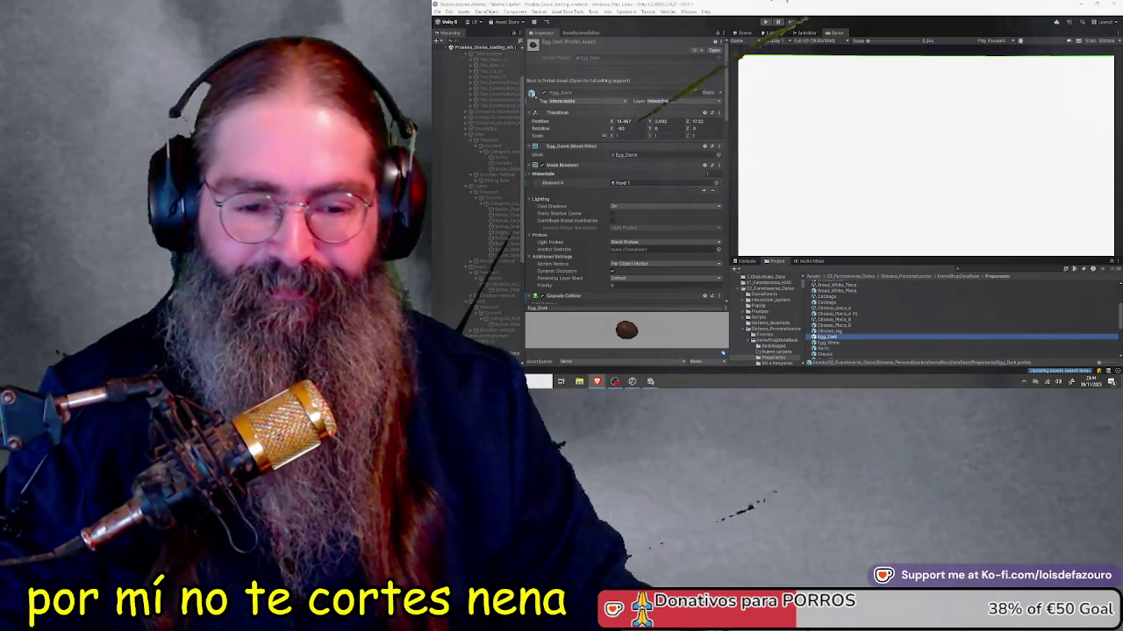
{"action": "scroll", "coordinate": [904, 317], "scroll_direction": "down", "scroll_amount": 1}
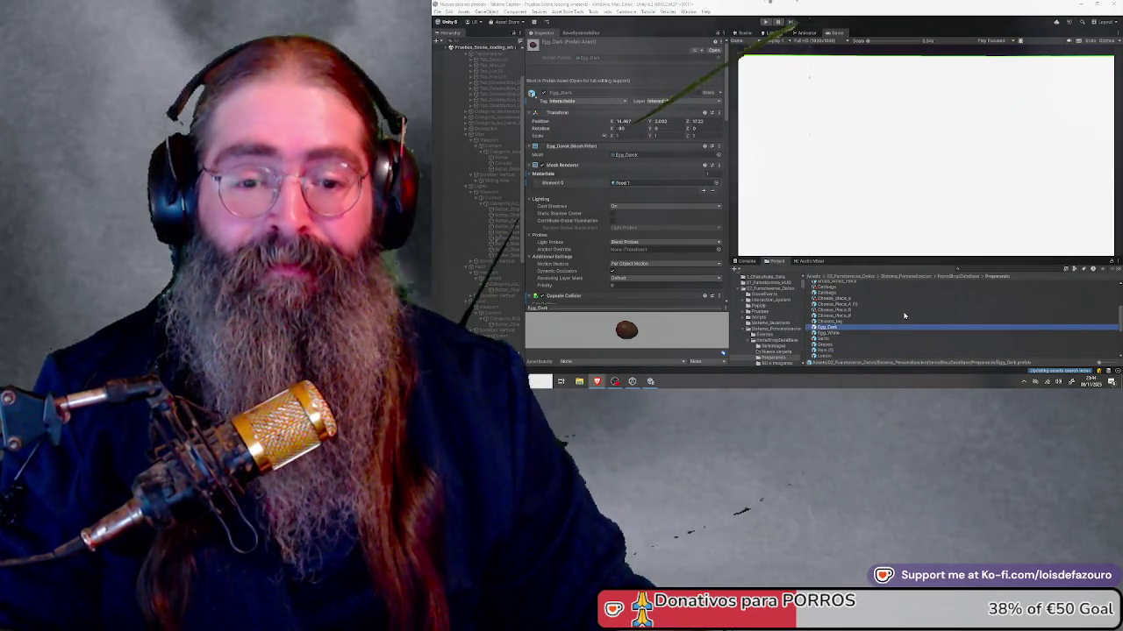
{"action": "scroll", "coordinate": [904, 315], "scroll_direction": "down", "scroll_amount": 1}
{"action": "scroll", "coordinate": [904, 316], "scroll_direction": "down", "scroll_amount": 1}
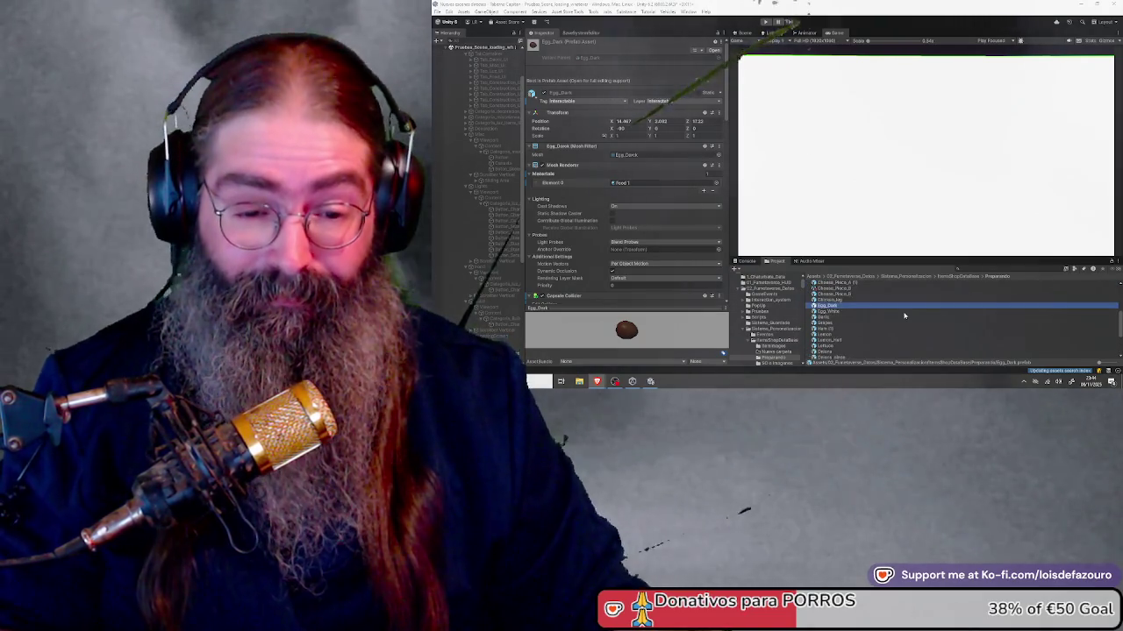
{"action": "scroll", "coordinate": [904, 316], "scroll_direction": "up", "scroll_amount": 2}
Step: Create the Chicken_Leg information item asset and give it the item name Chicken Leg
{"action": "right_click", "coordinate": [945, 298]}
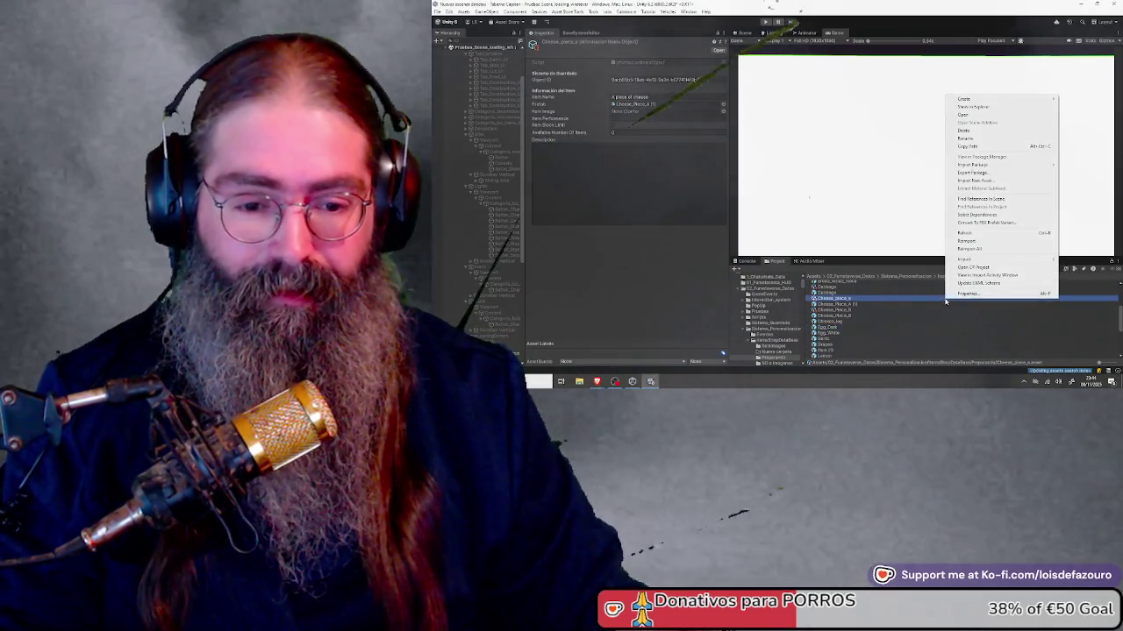
{"action": "mouse_move", "coordinate": [965, 99]}
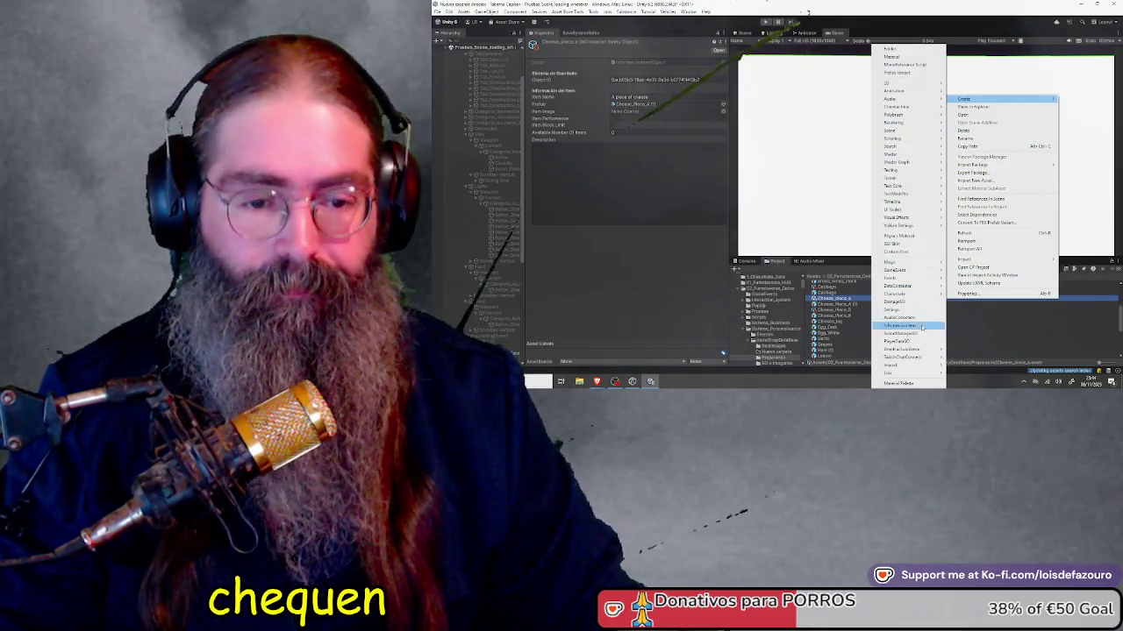
{"action": "mouse_move", "coordinate": [913, 341]}
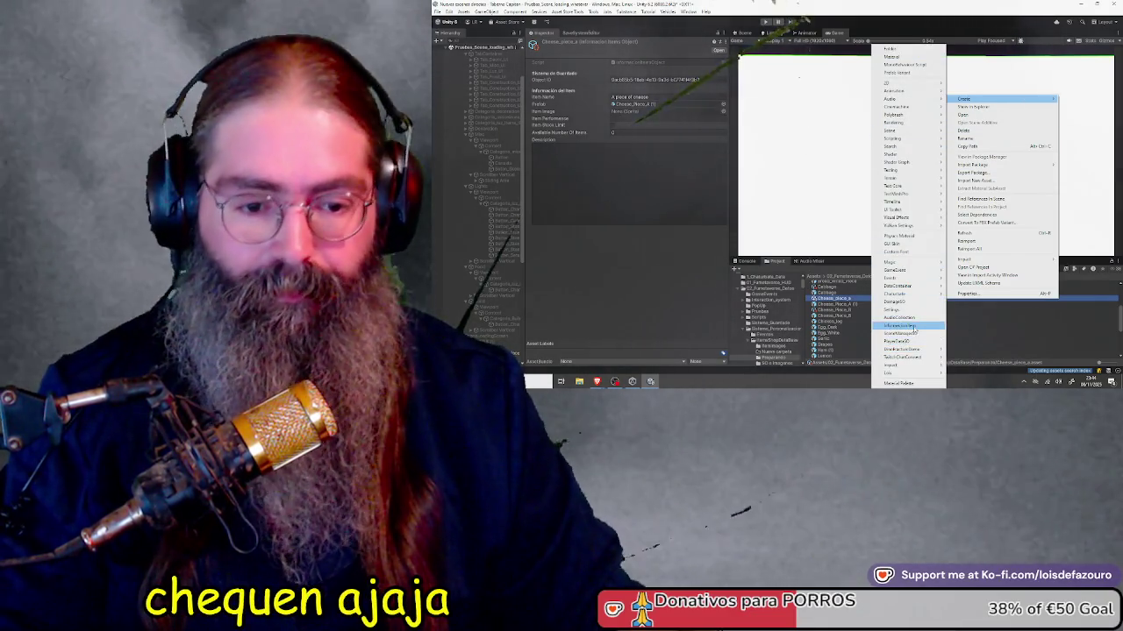
{"action": "left_click", "coordinate": [978, 357]}
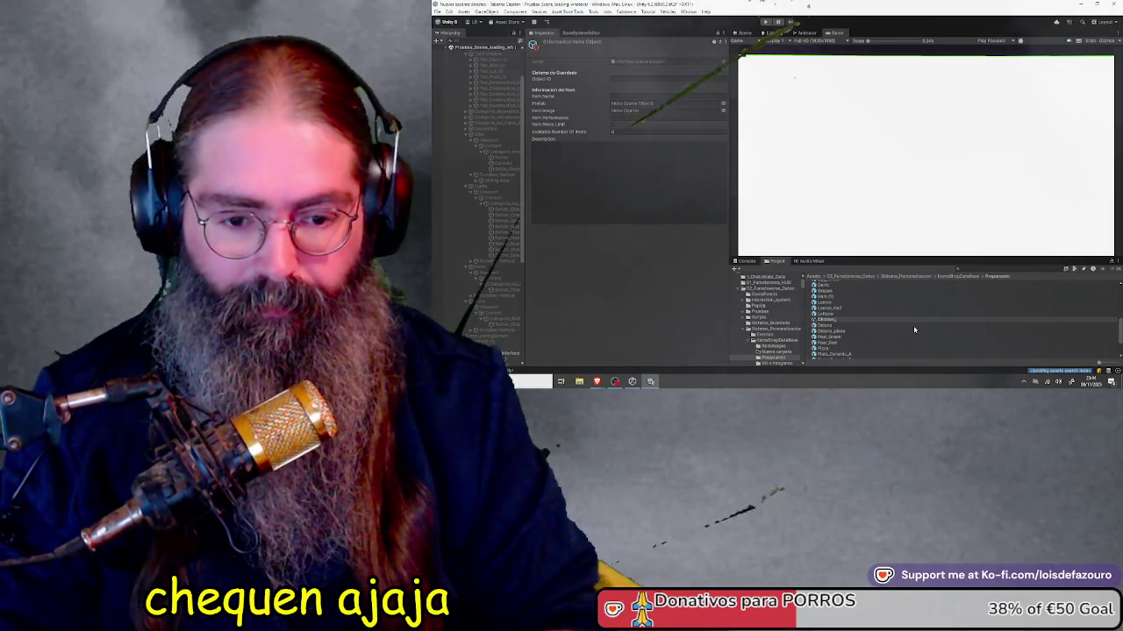
{"action": "key", "text": "Return"}
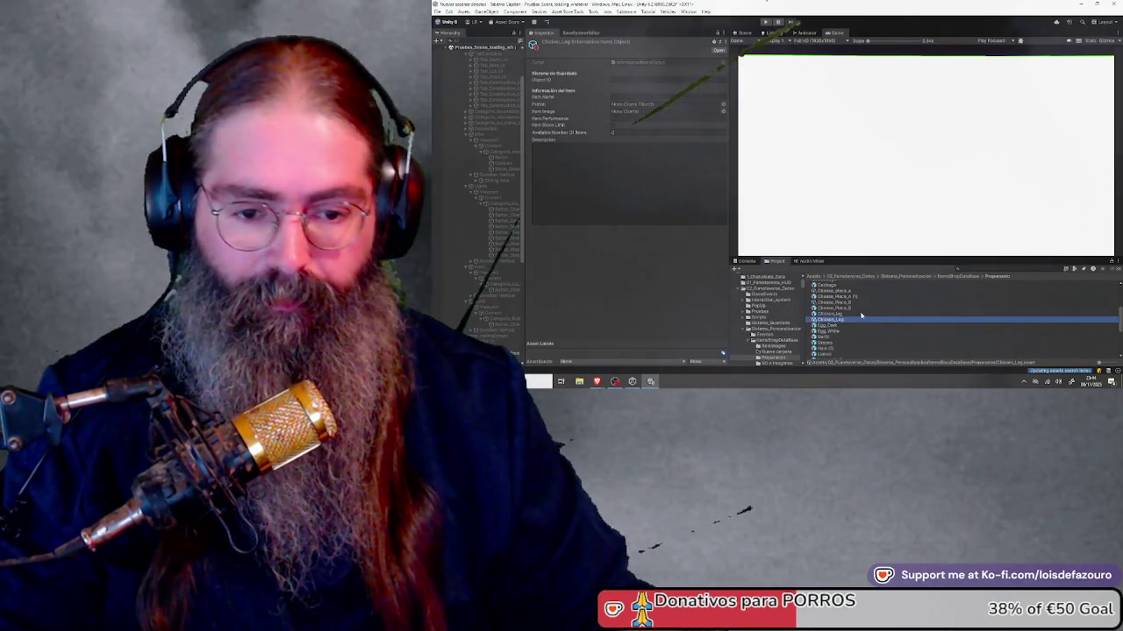
{"action": "left_click", "coordinate": [625, 102]}
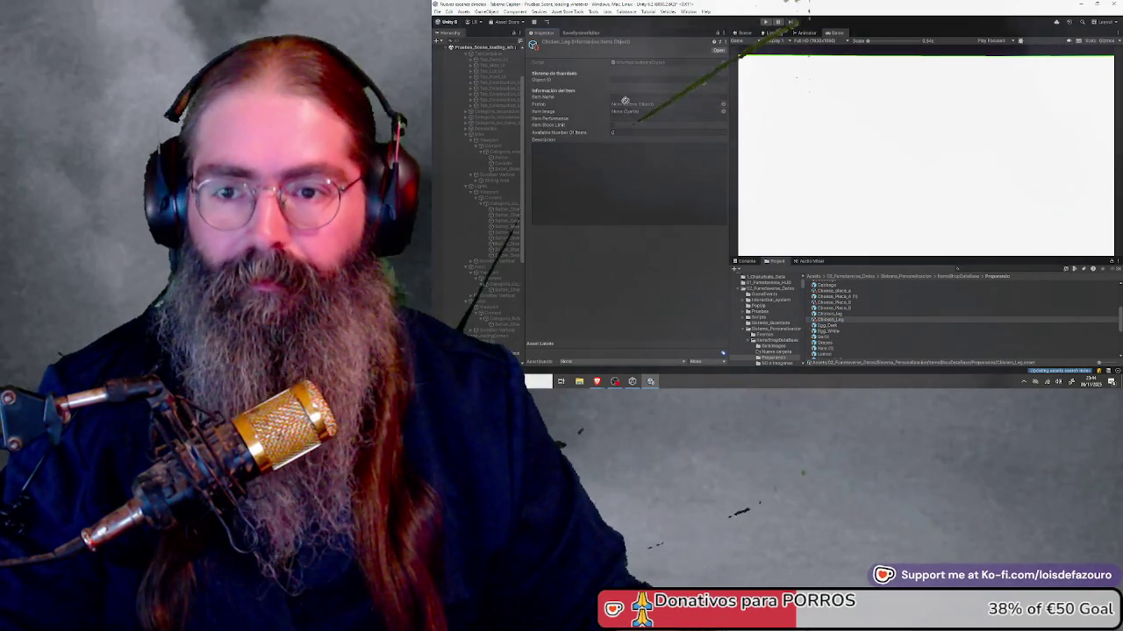
{"action": "type", "text": "Chicken"}
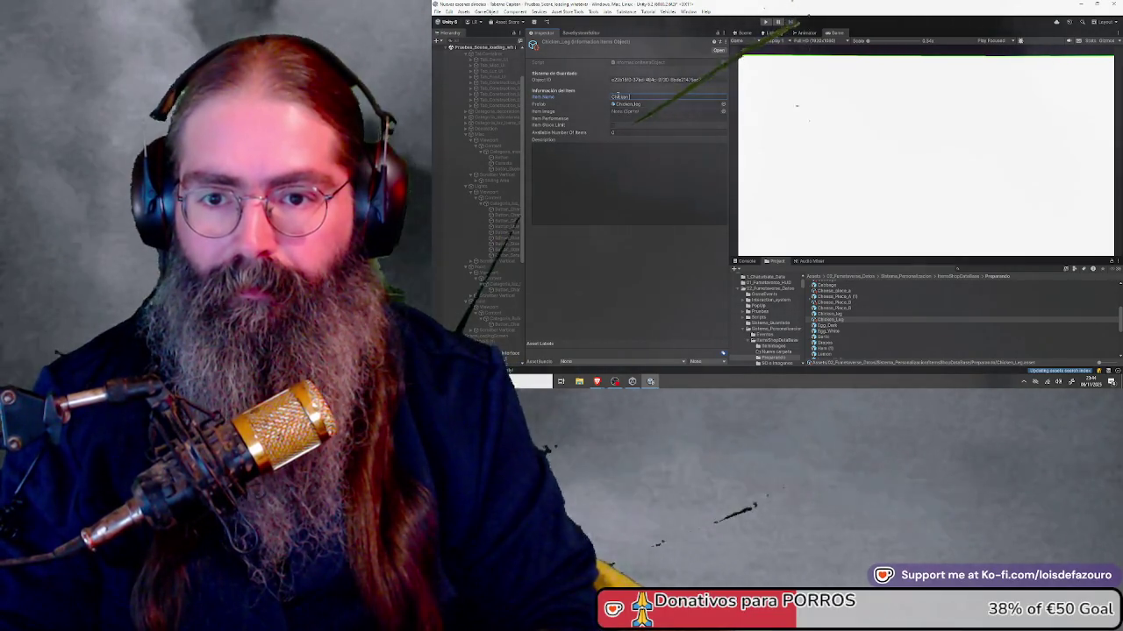
{"action": "type", "text": "_Leg"}
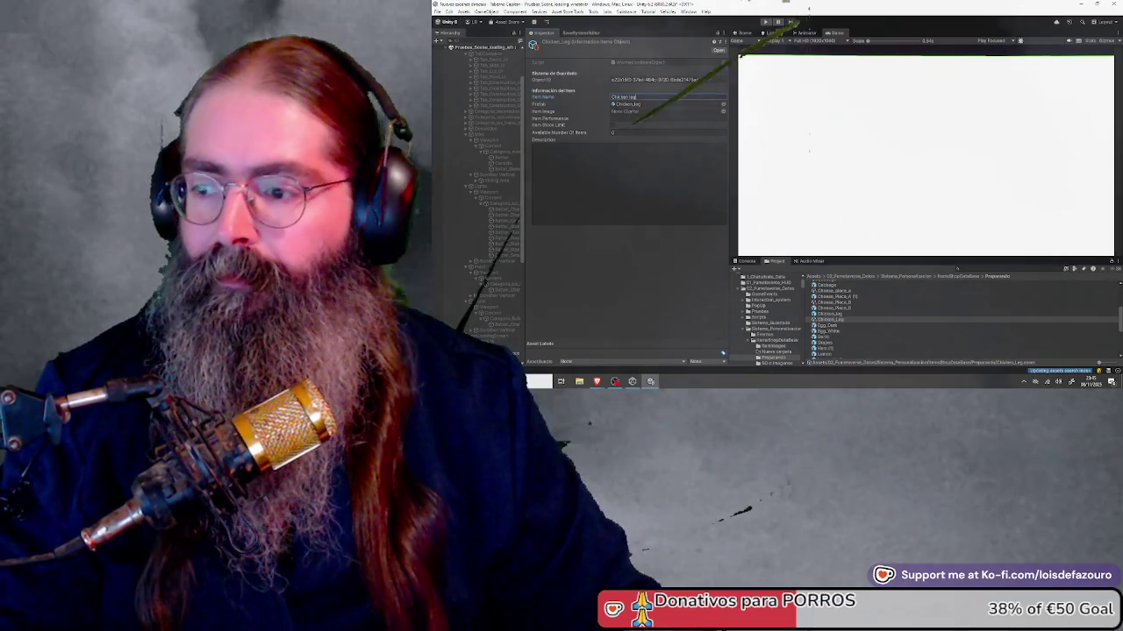
{"action": "key", "text": "Return"}
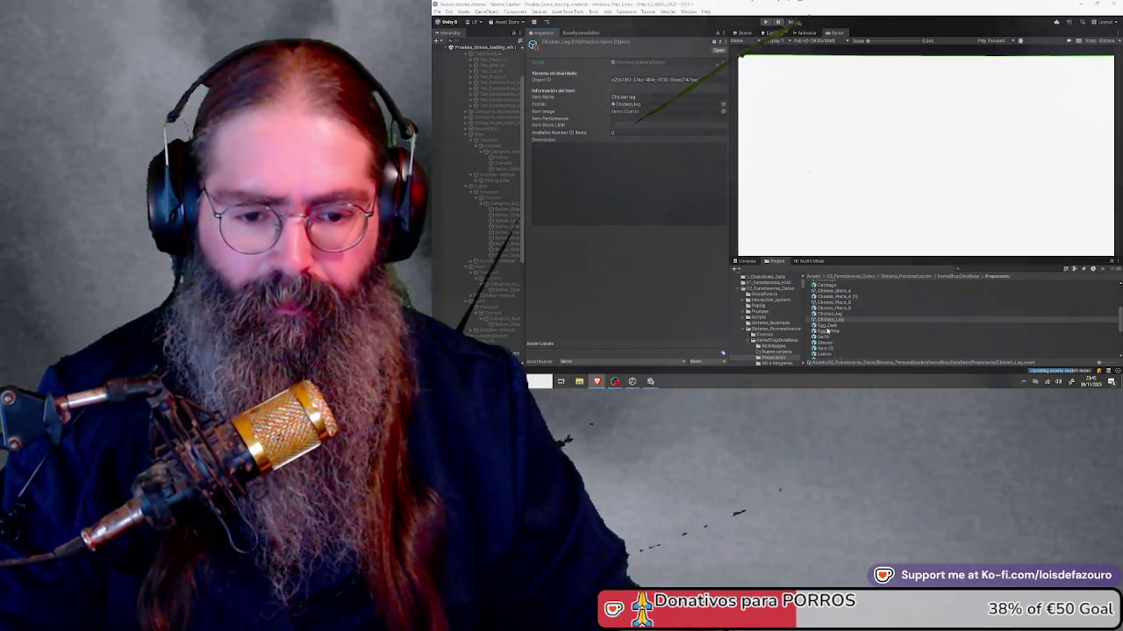
Step: Create a new information item asset named Egg_white and start filling in its fields
{"action": "right_click", "coordinate": [944, 336]}
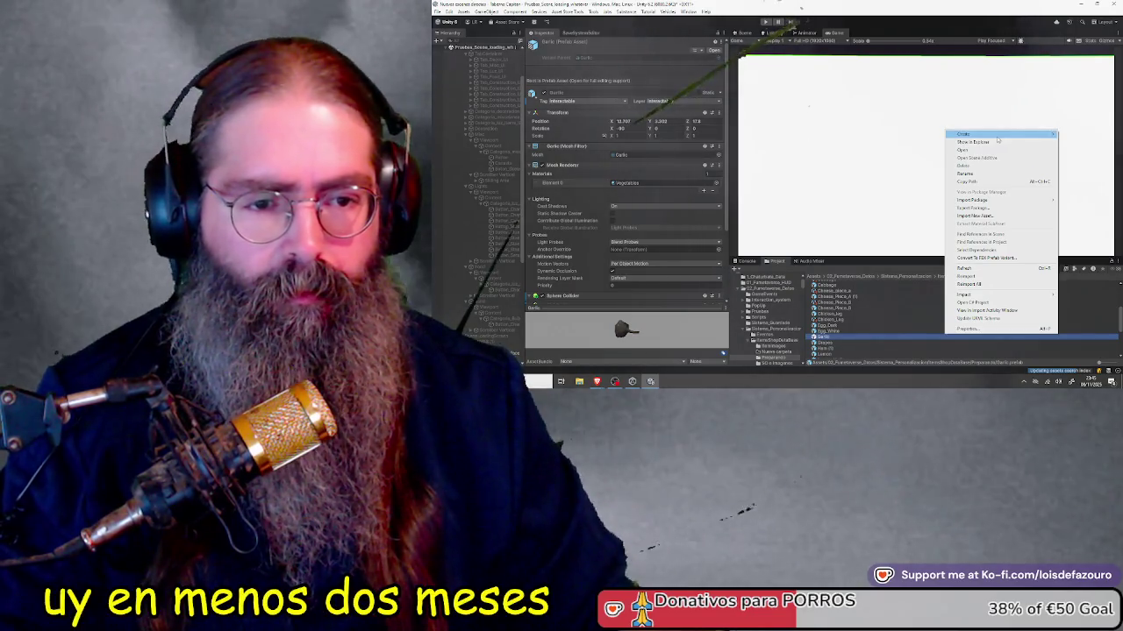
{"action": "mouse_move", "coordinate": [982, 134]}
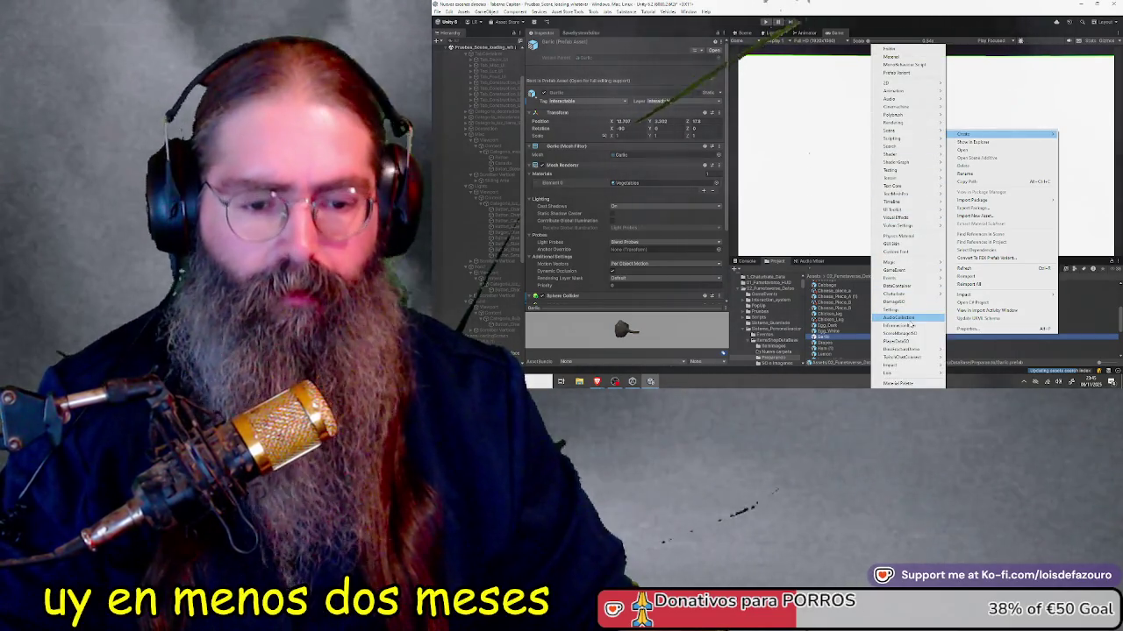
{"action": "left_click", "coordinate": [909, 326]}
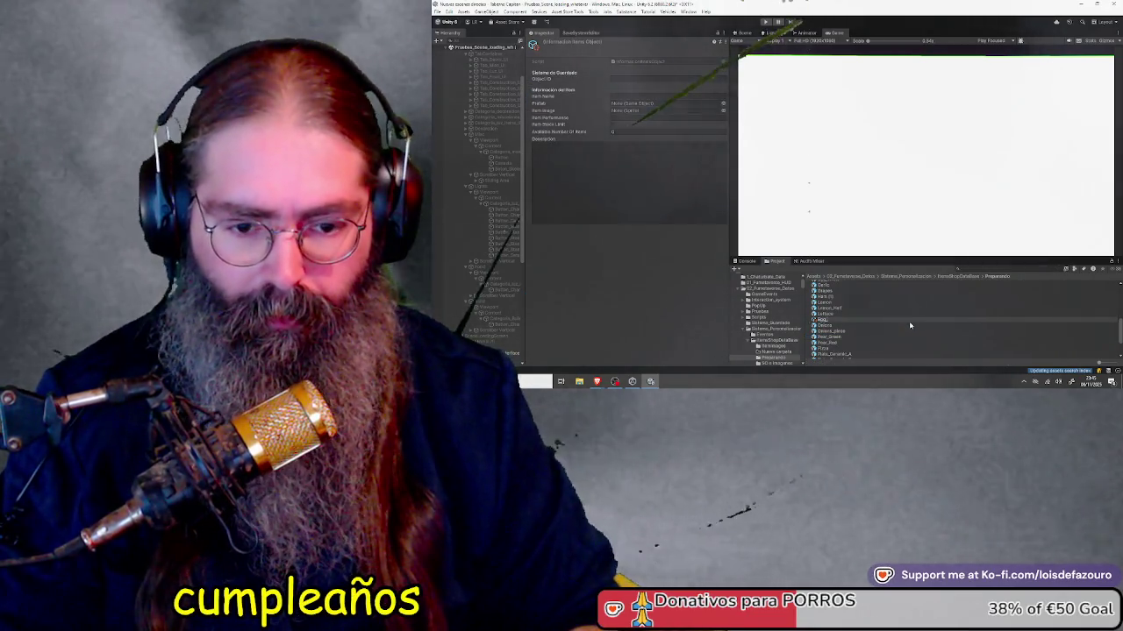
{"action": "type", "text": "Rojo_M"}
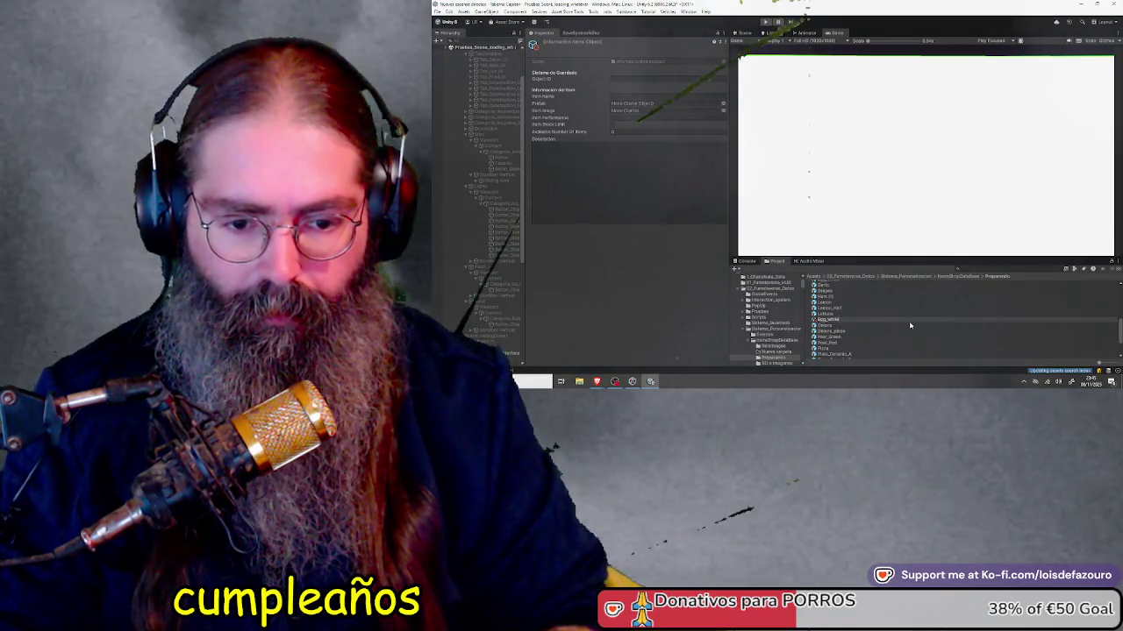
{"action": "key", "text": "Return"}
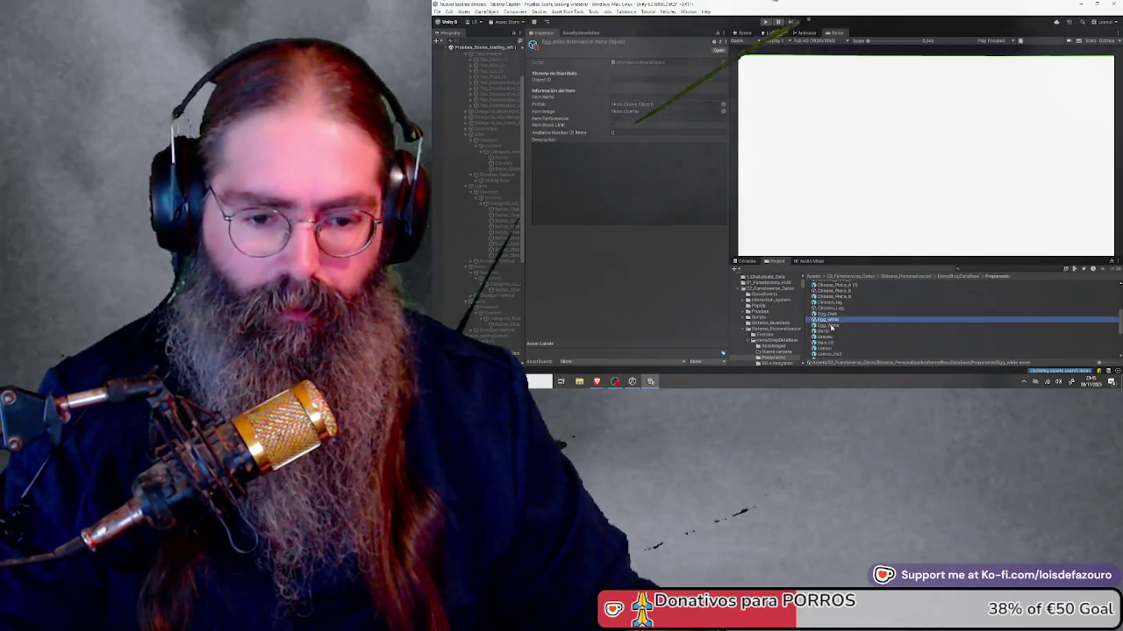
{"action": "left_click", "coordinate": [642, 102]}
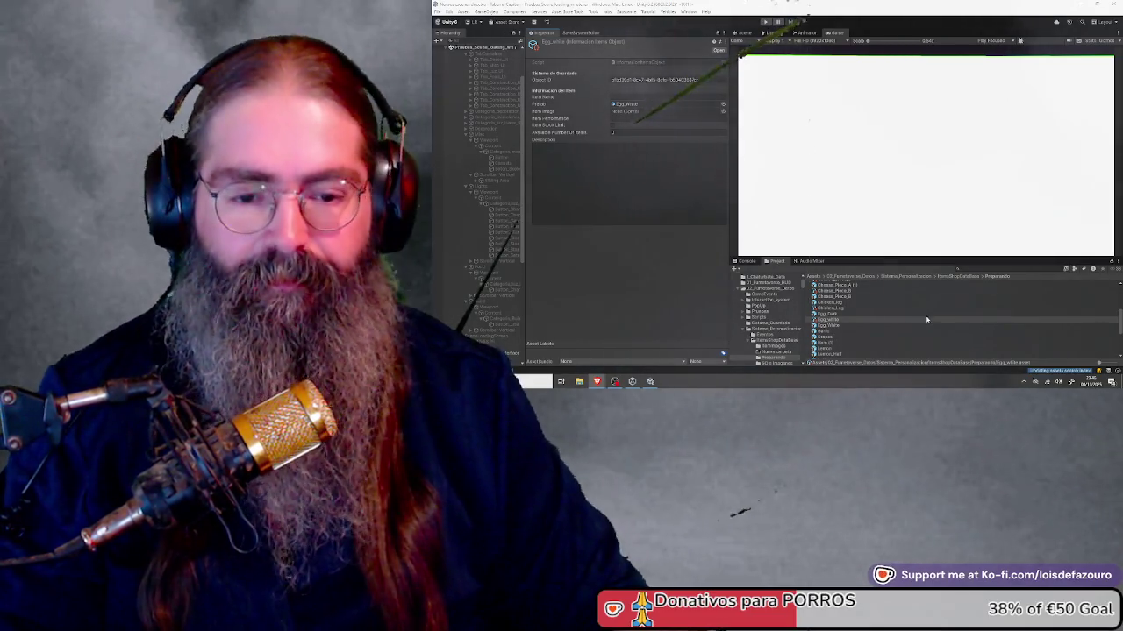
Step: Create an Informacion Items asset named Egg_dark with the Egg_Dark prefab and item name 'Dark Egg'
{"action": "right_click", "coordinate": [926, 320]}
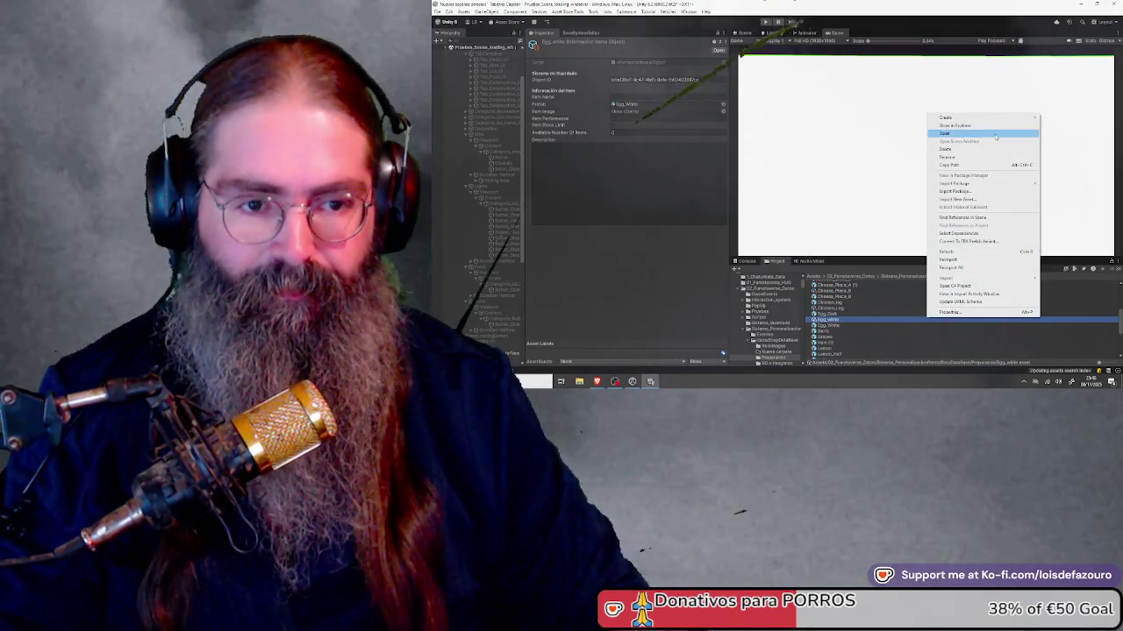
{"action": "mouse_move", "coordinate": [1009, 118]}
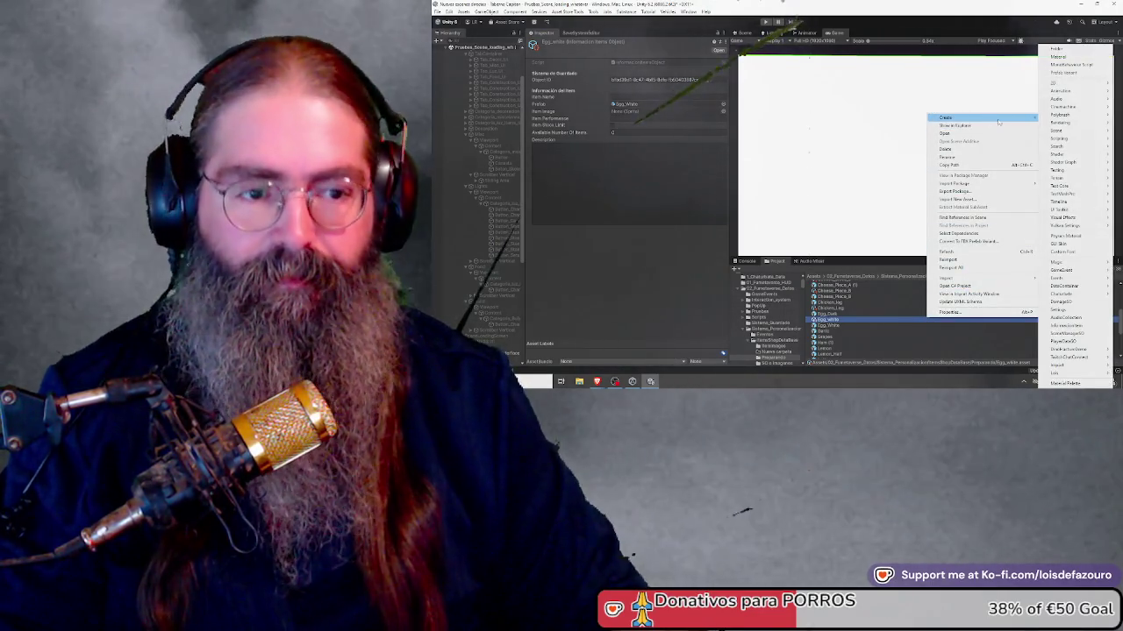
{"action": "left_click", "coordinate": [1085, 327]}
{"action": "type", "text": "Meat_Raw"}
{"action": "key", "text": "Return"}
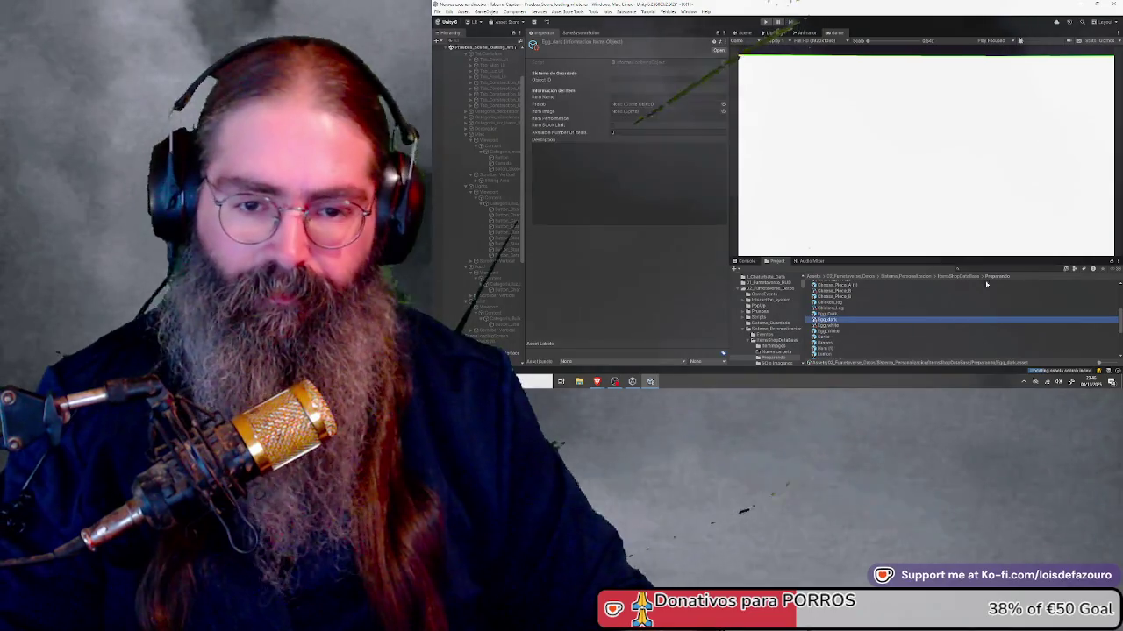
{"action": "mouse_move", "coordinate": [824, 319]}
{"action": "left_mouse_down"}
{"action": "mouse_move", "coordinate": [626, 87]}
{"action": "mouse_move", "coordinate": [635, 106]}
{"action": "mouse_move", "coordinate": [624, 103]}
{"action": "left_mouse_up"}
{"action": "left_click", "coordinate": [625, 96]}
{"action": "type", "text": "Dark Egg"}
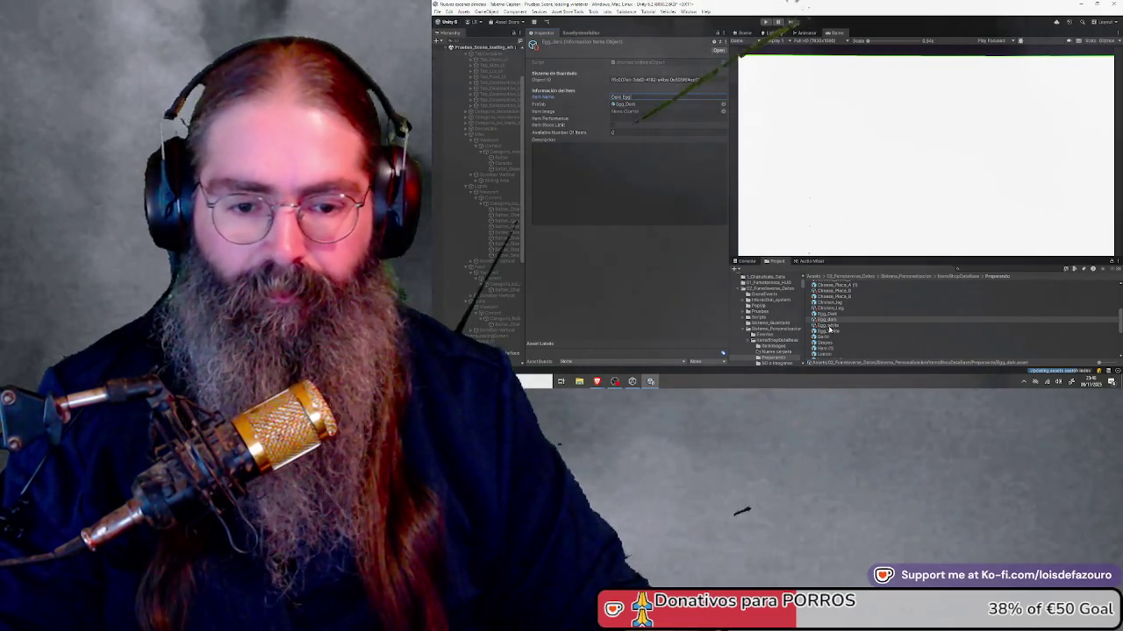
Step: Set the Egg_white asset's item name to 'White Egg'
{"action": "left_click", "coordinate": [829, 325]}
{"action": "left_click", "coordinate": [638, 98]}
{"action": "type", "text": "W"}
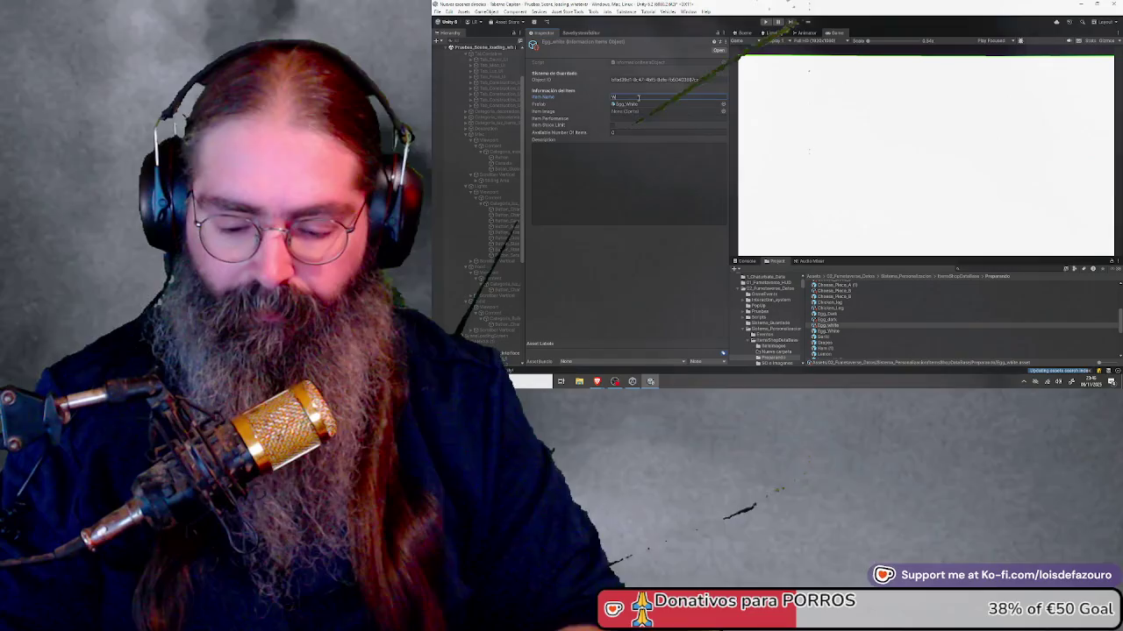
{"action": "type", "text": "hite Egg"}
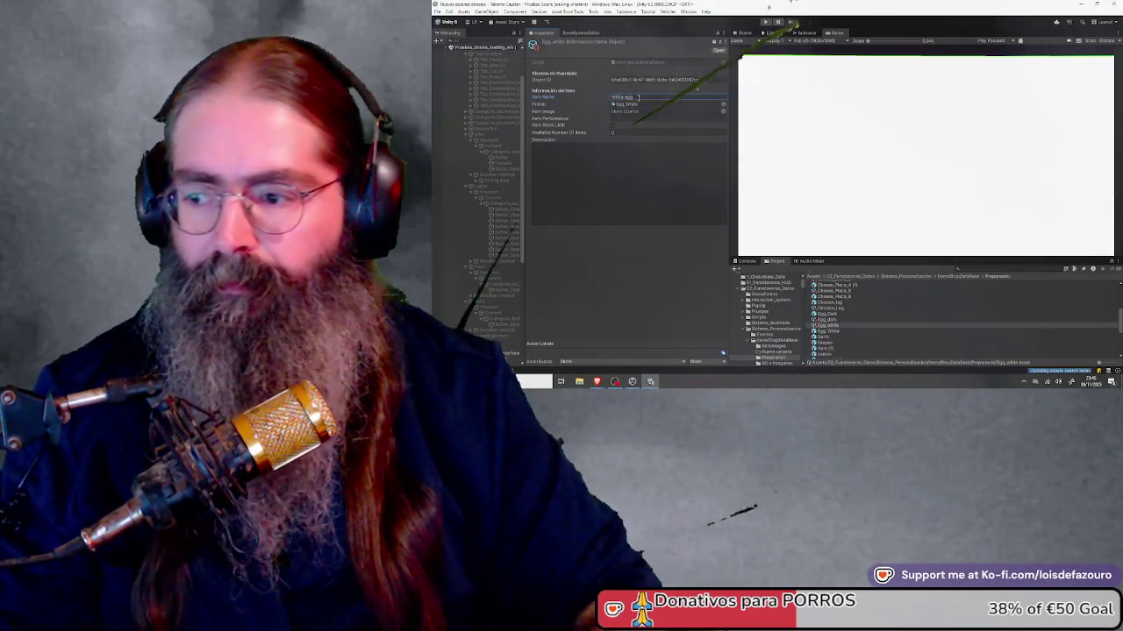
{"action": "key", "text": "Return"}
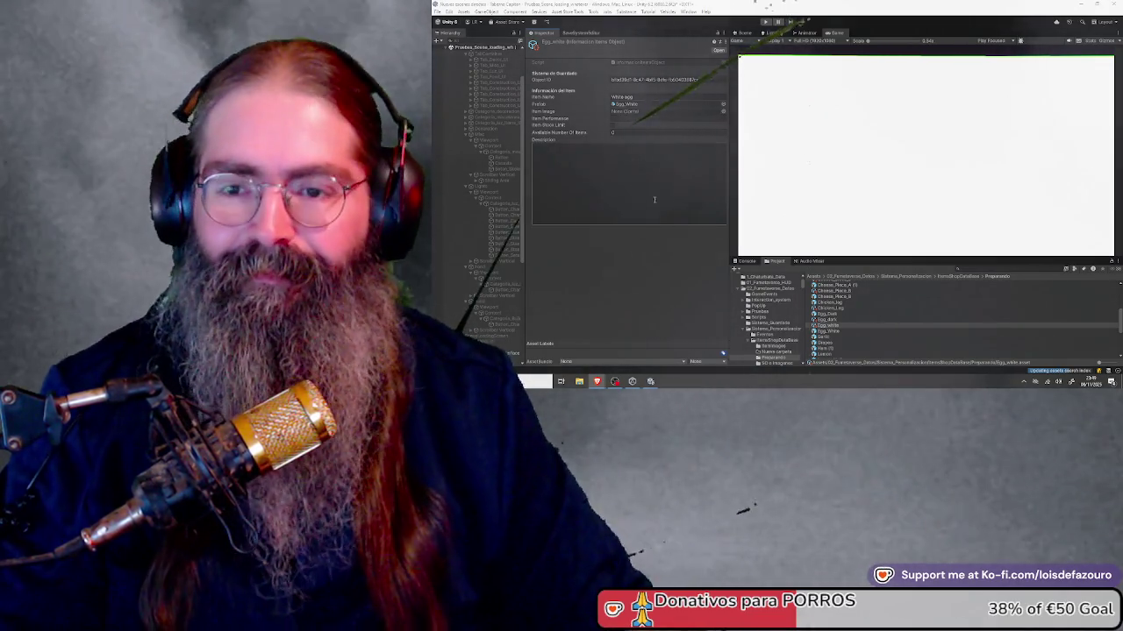
{"action": "scroll", "coordinate": [869, 315], "scroll_direction": "down", "scroll_amount": 2}
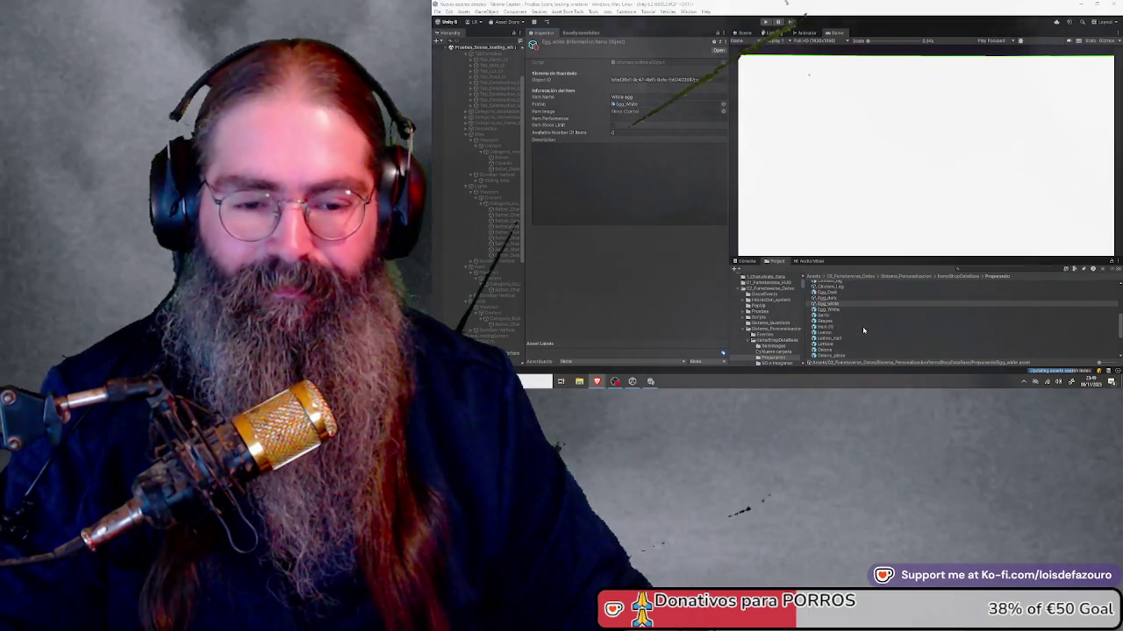